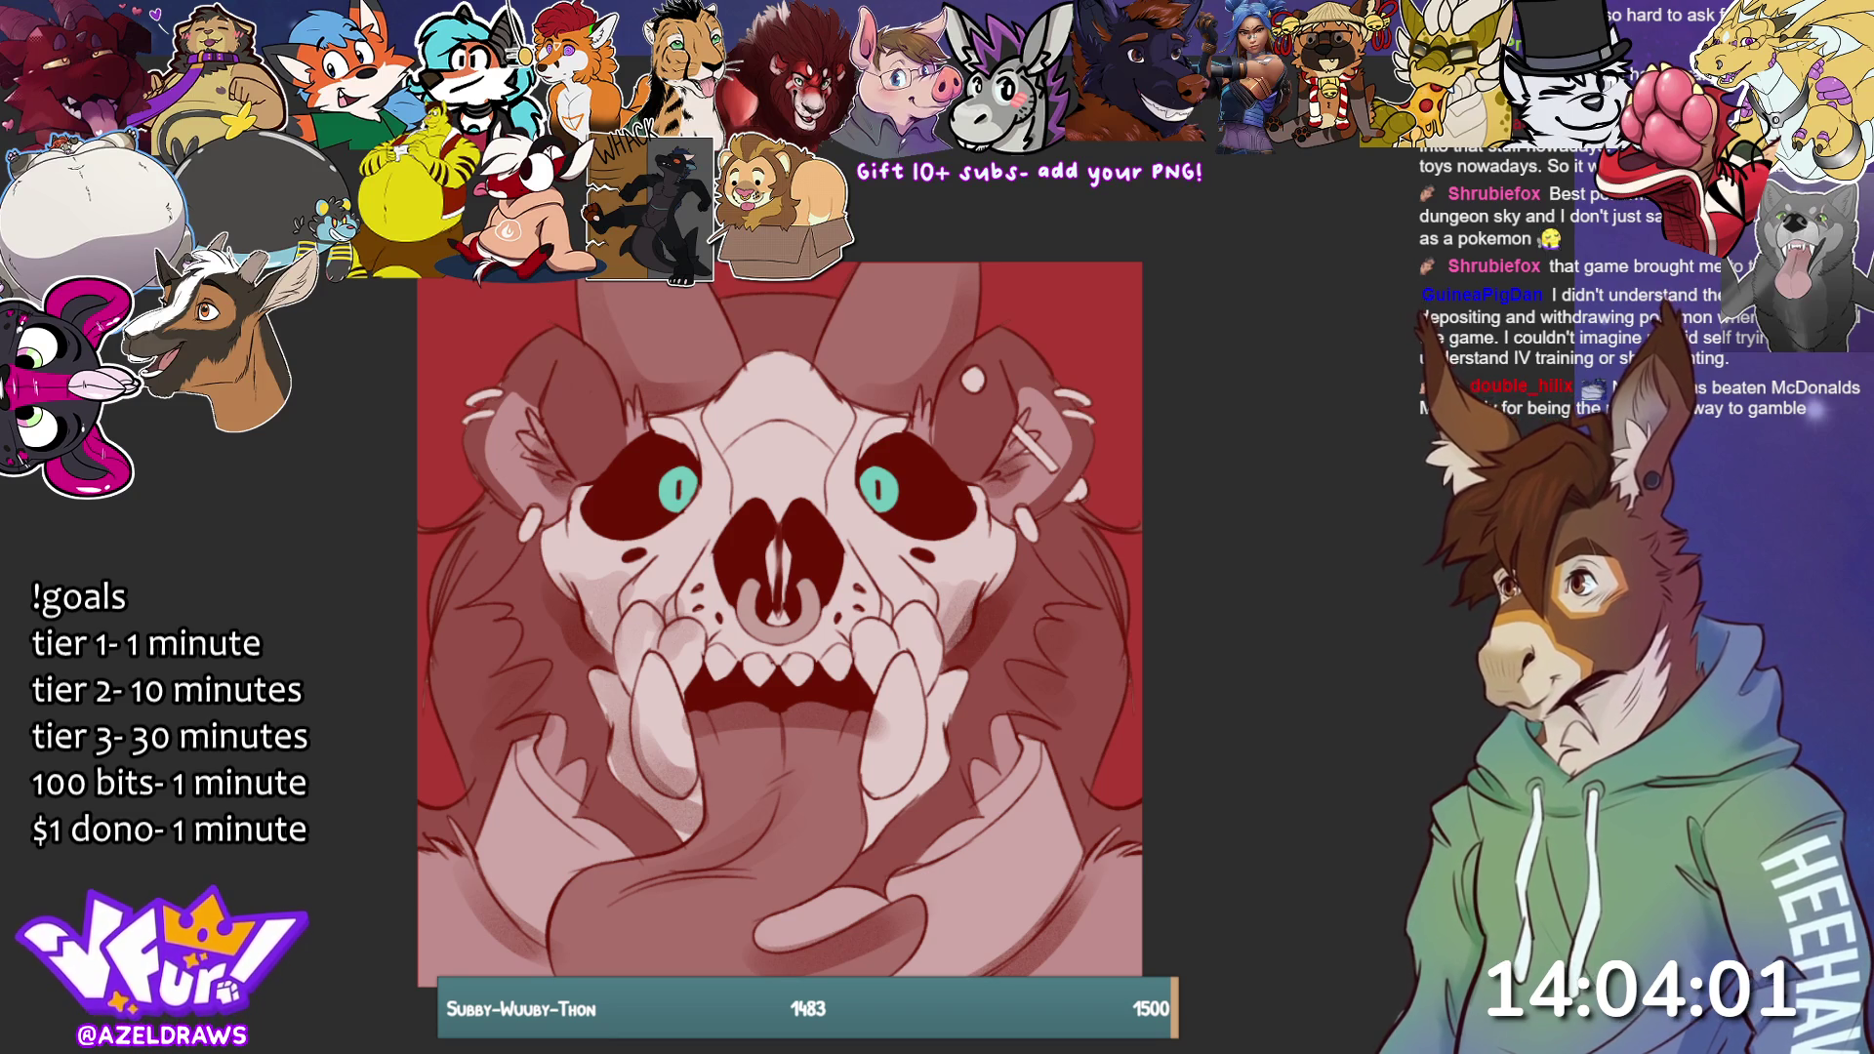
Paint white highlights on the skull's eye, forehead and left fang, redoing the oversized eye highlight.
drag(896, 474, 888, 474)
key(ctrl+z)
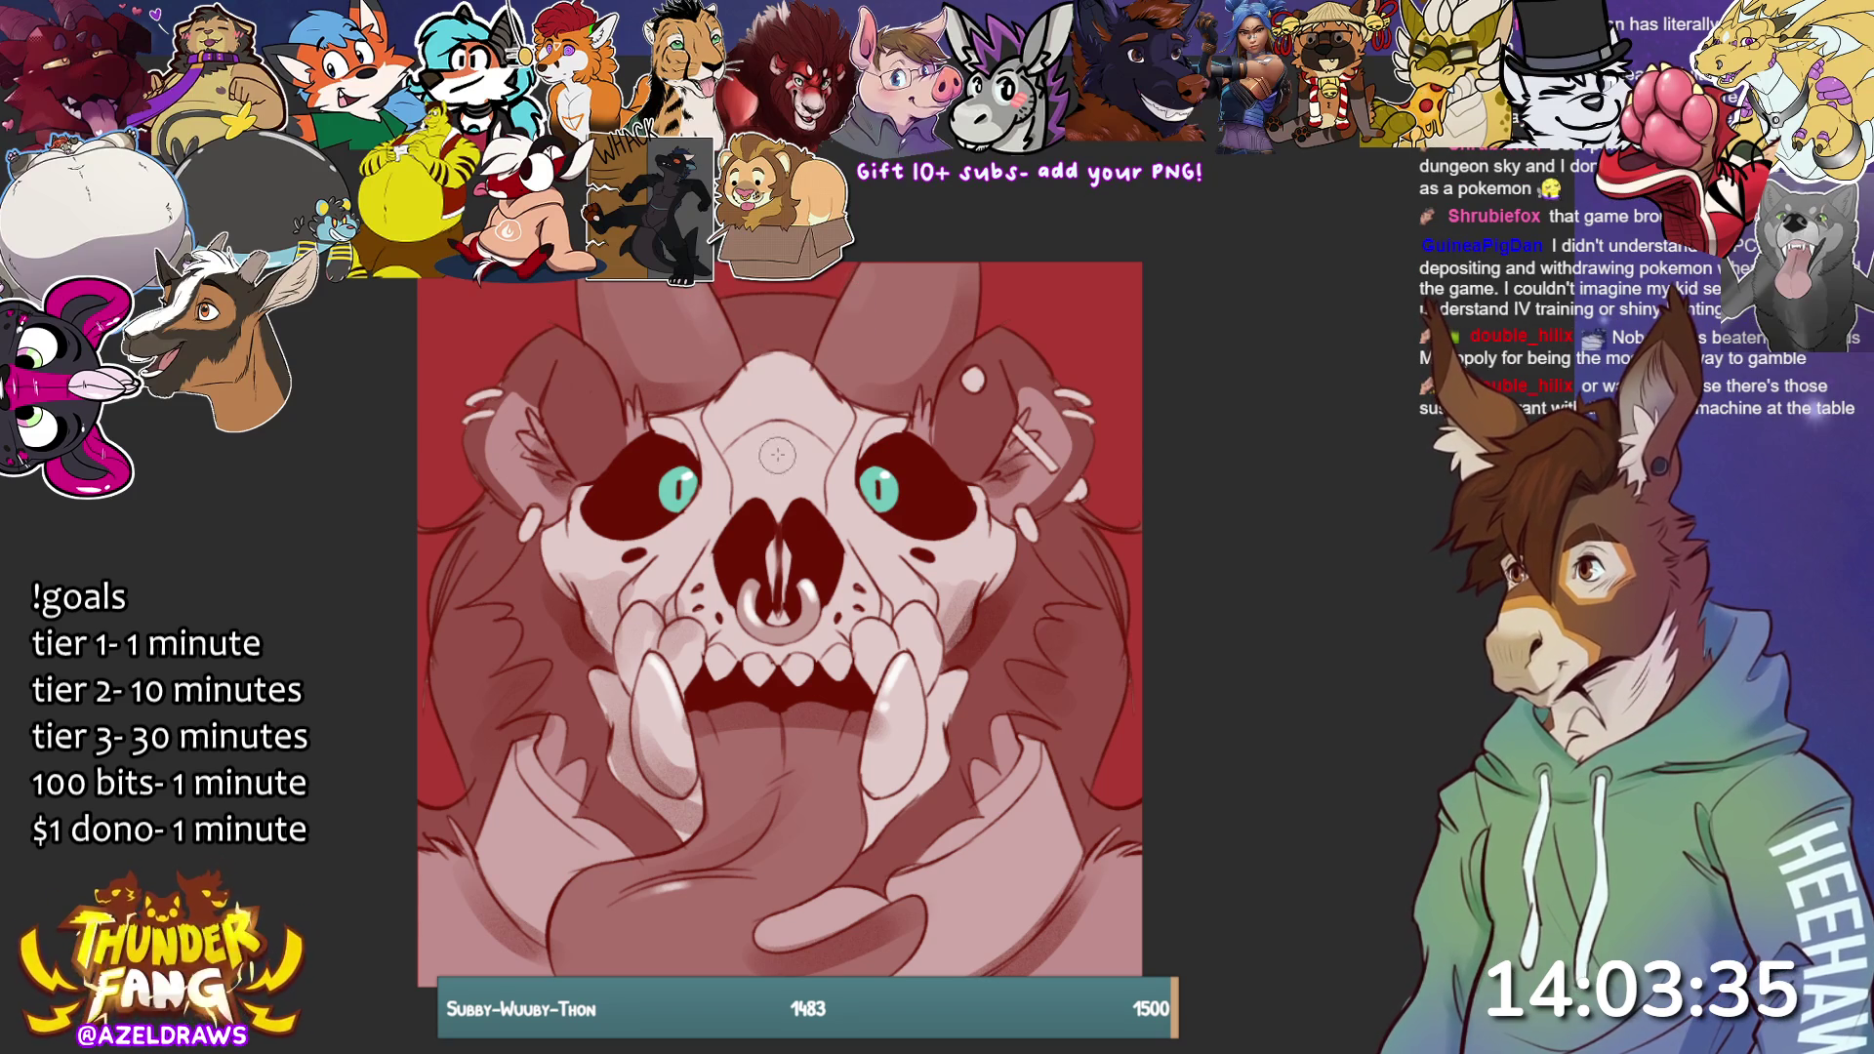
mouse_move(777, 457)
mouse_down()
mouse_move(777, 472)
mouse_move(819, 451)
mouse_move(794, 423)
mouse_up()
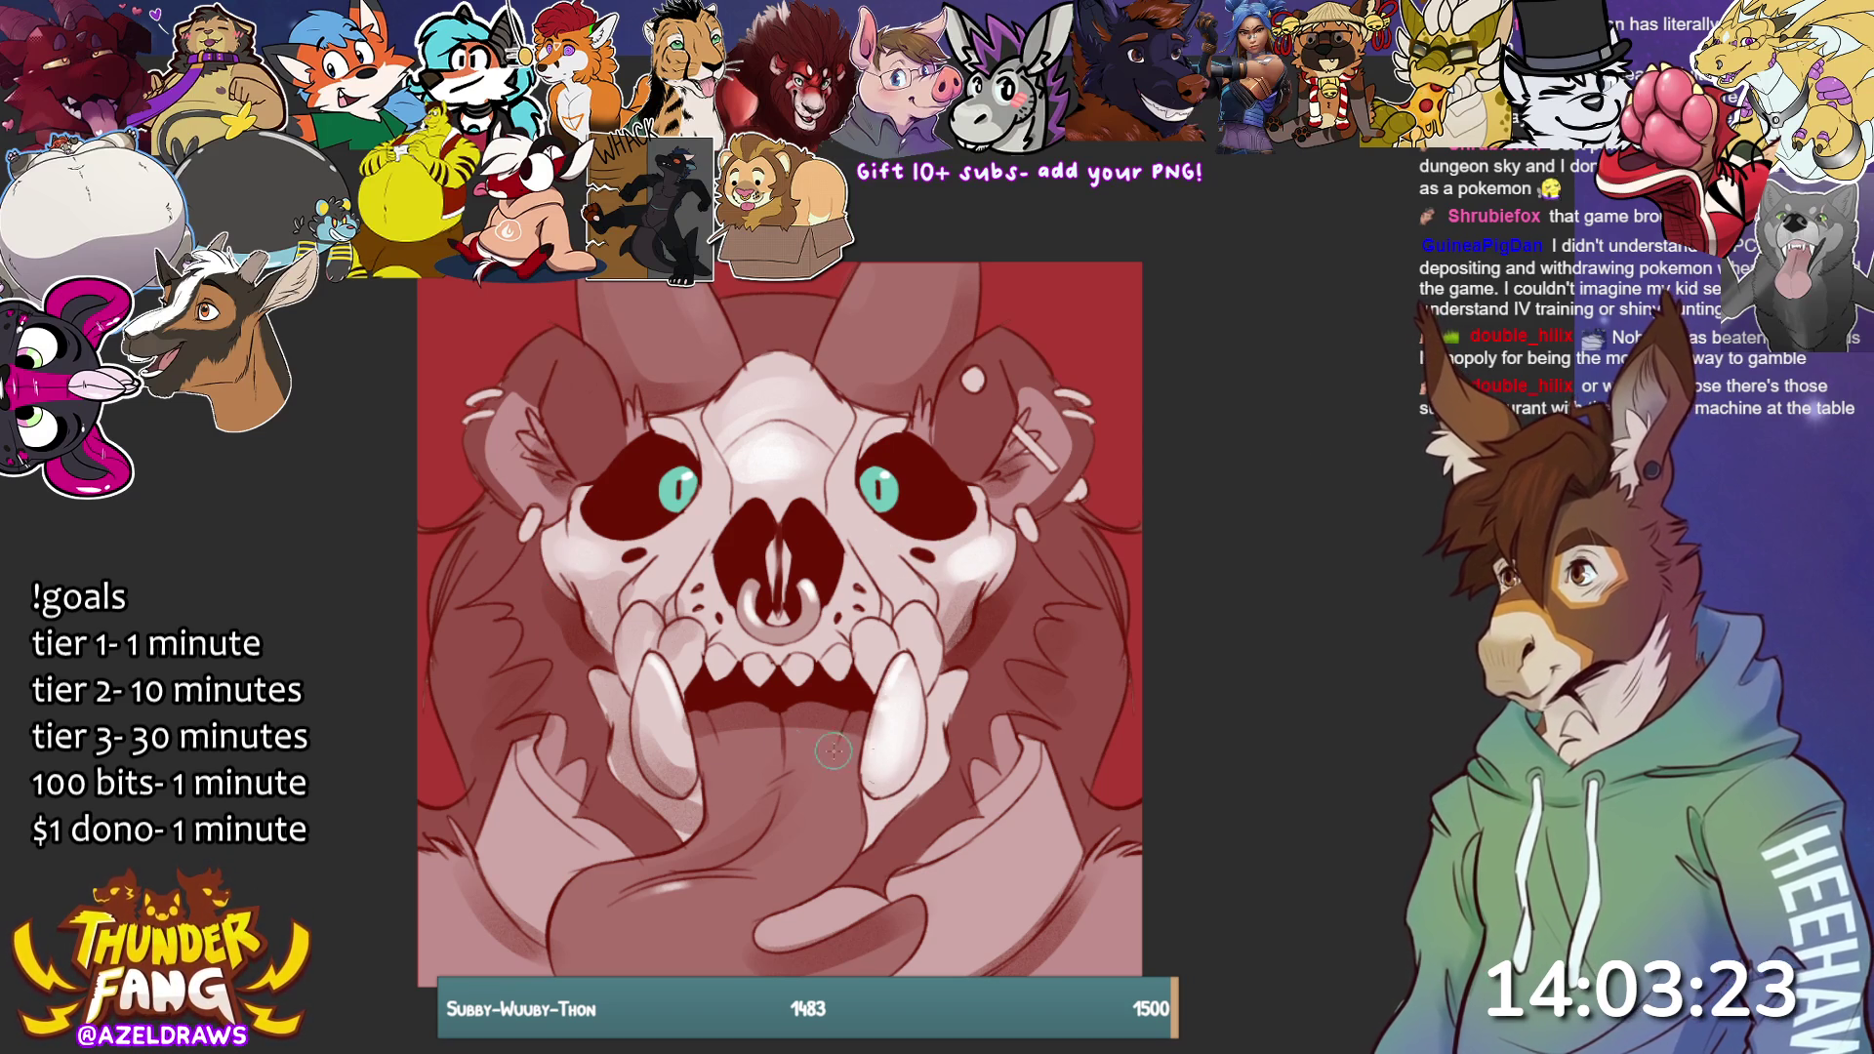
drag(664, 727, 668, 708)
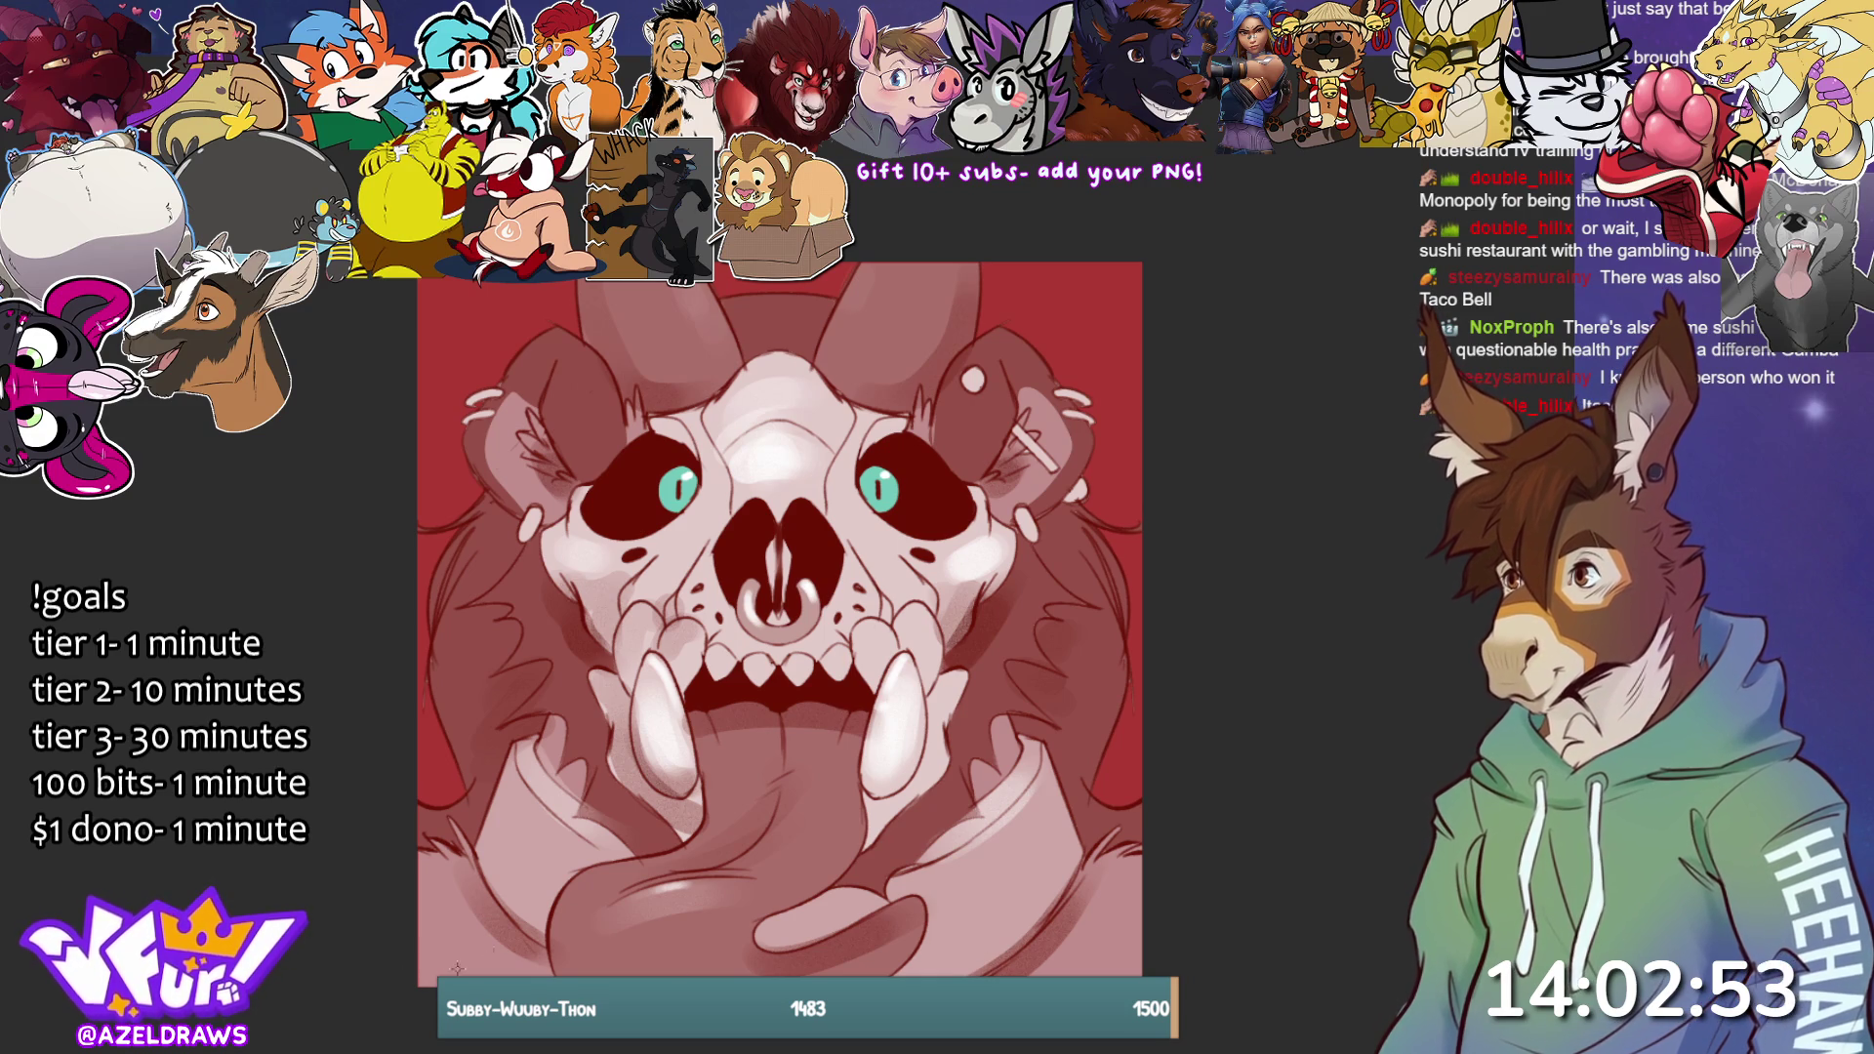
Sign the artwork in the lower-left corner, then resize and position the signature.
drag(438, 971, 552, 969)
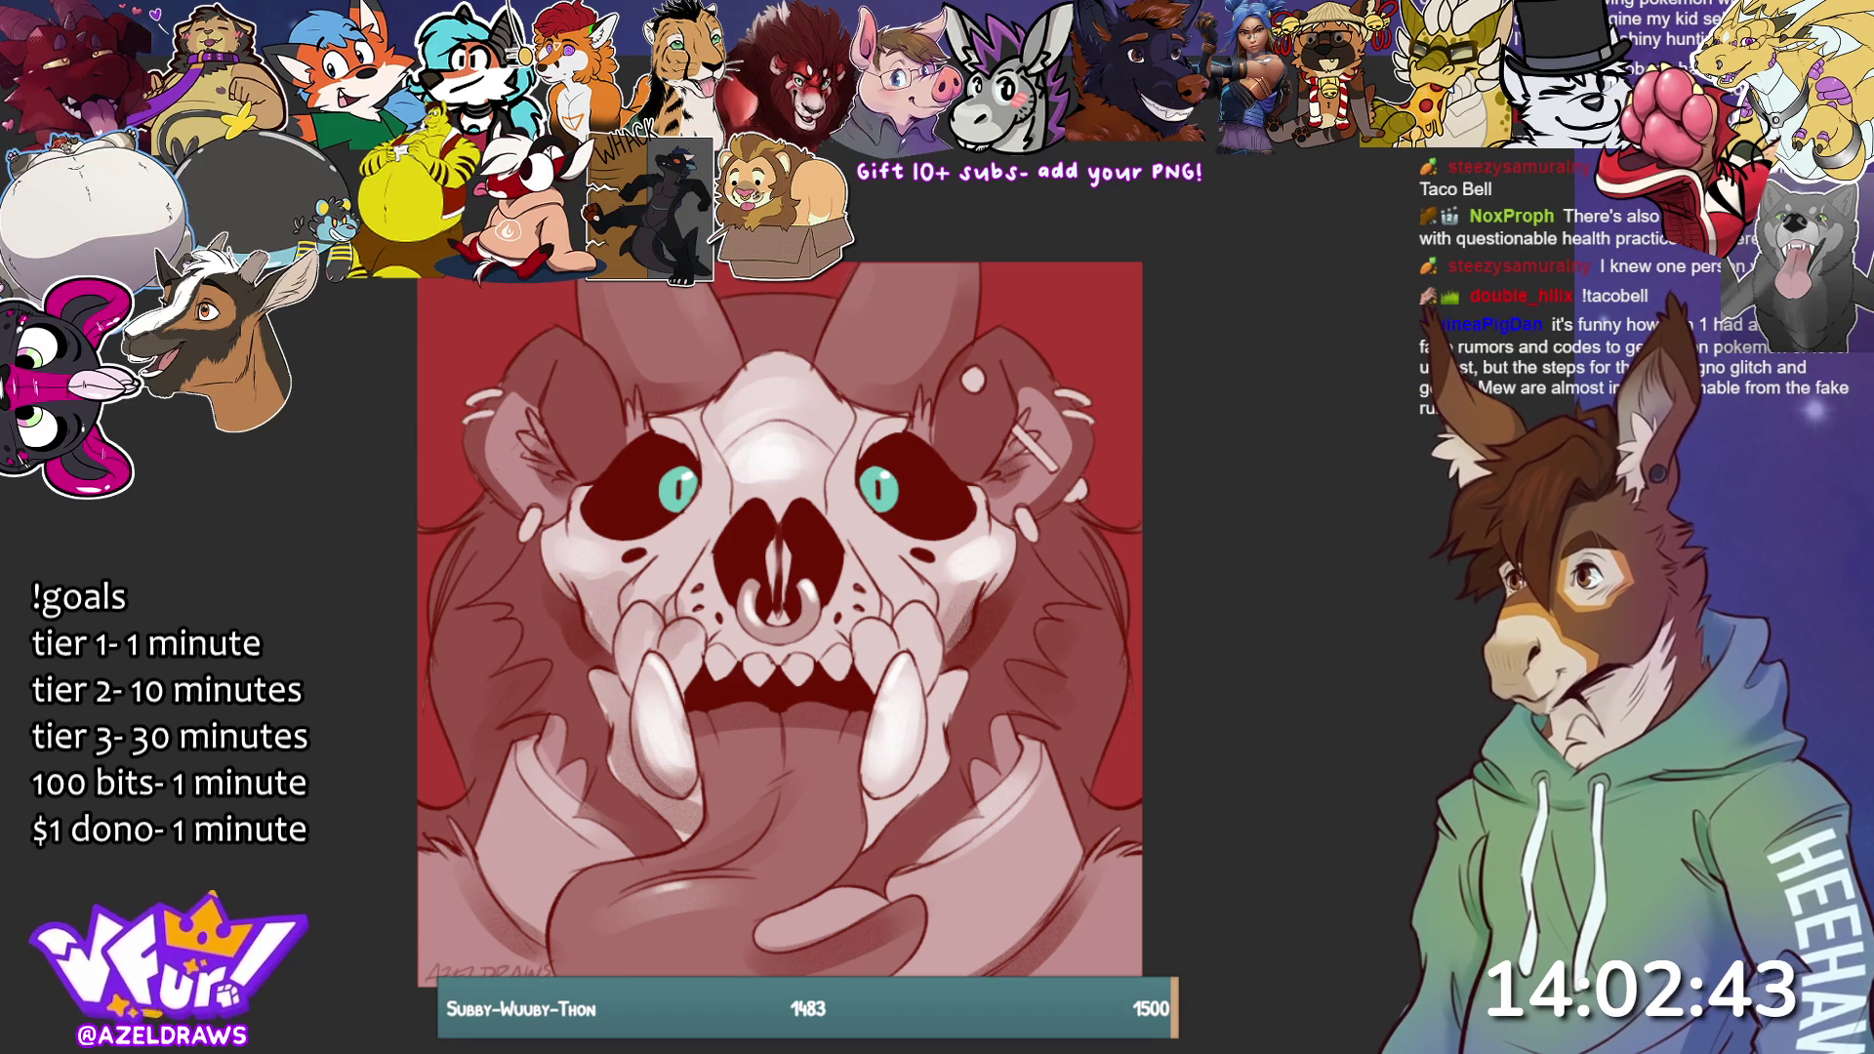
key(ctrl+t)
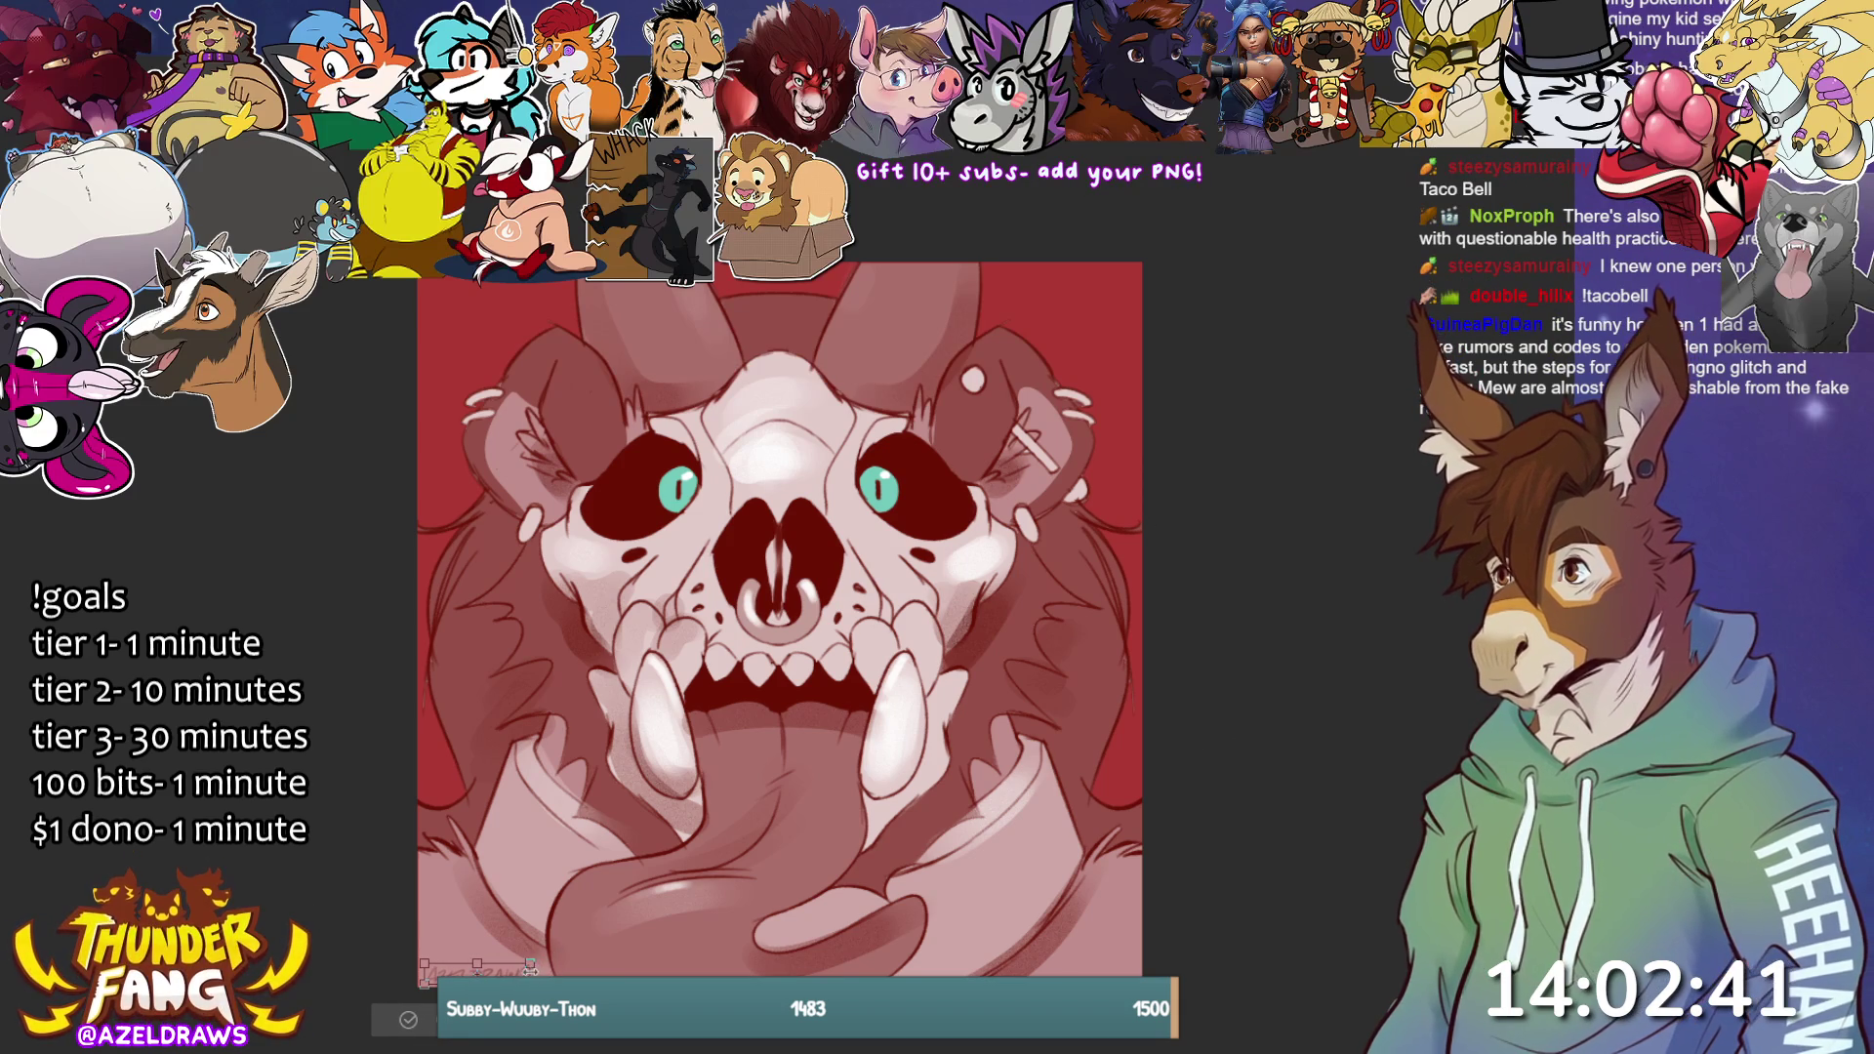
click(420, 1020)
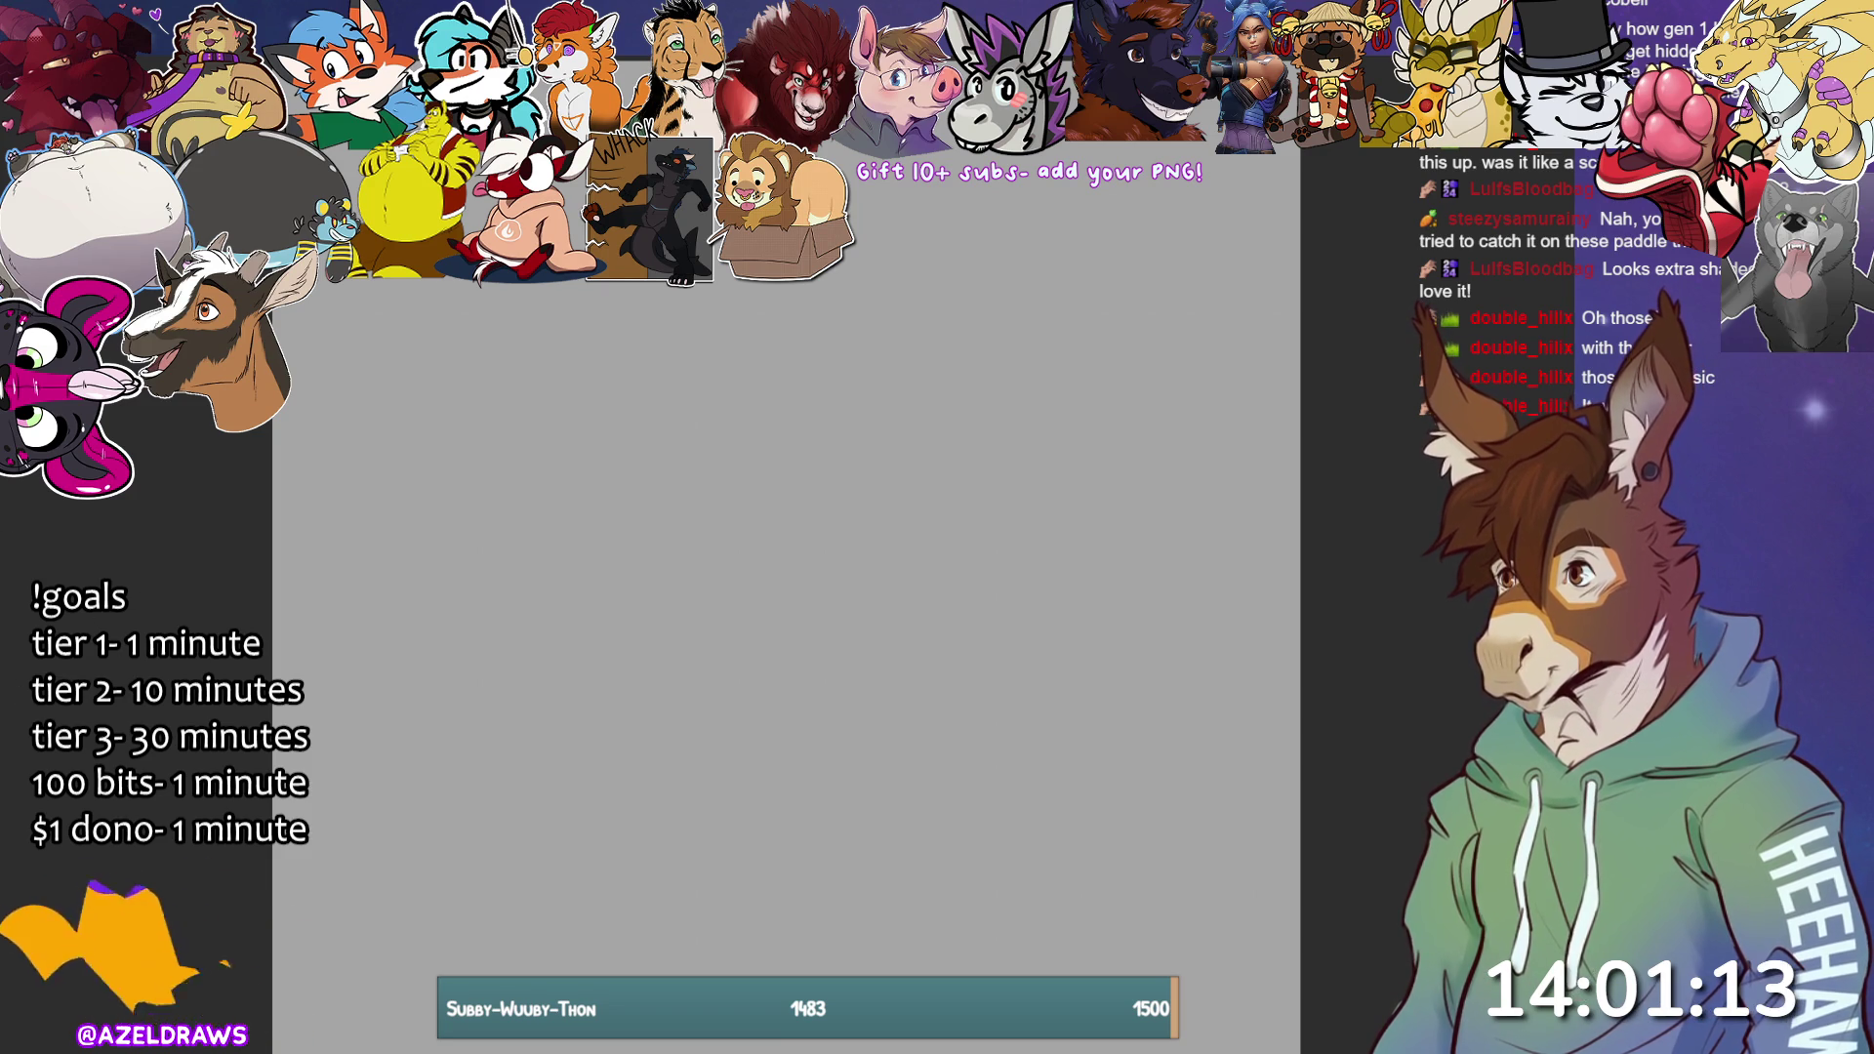
Draw a first trial curve down the blank grey canvas.
drag(781, 322, 774, 628)
Try and discard several curved trial strokes down the canvas.
key(ctrl+z)
drag(761, 285, 790, 547)
key(ctrl+z)
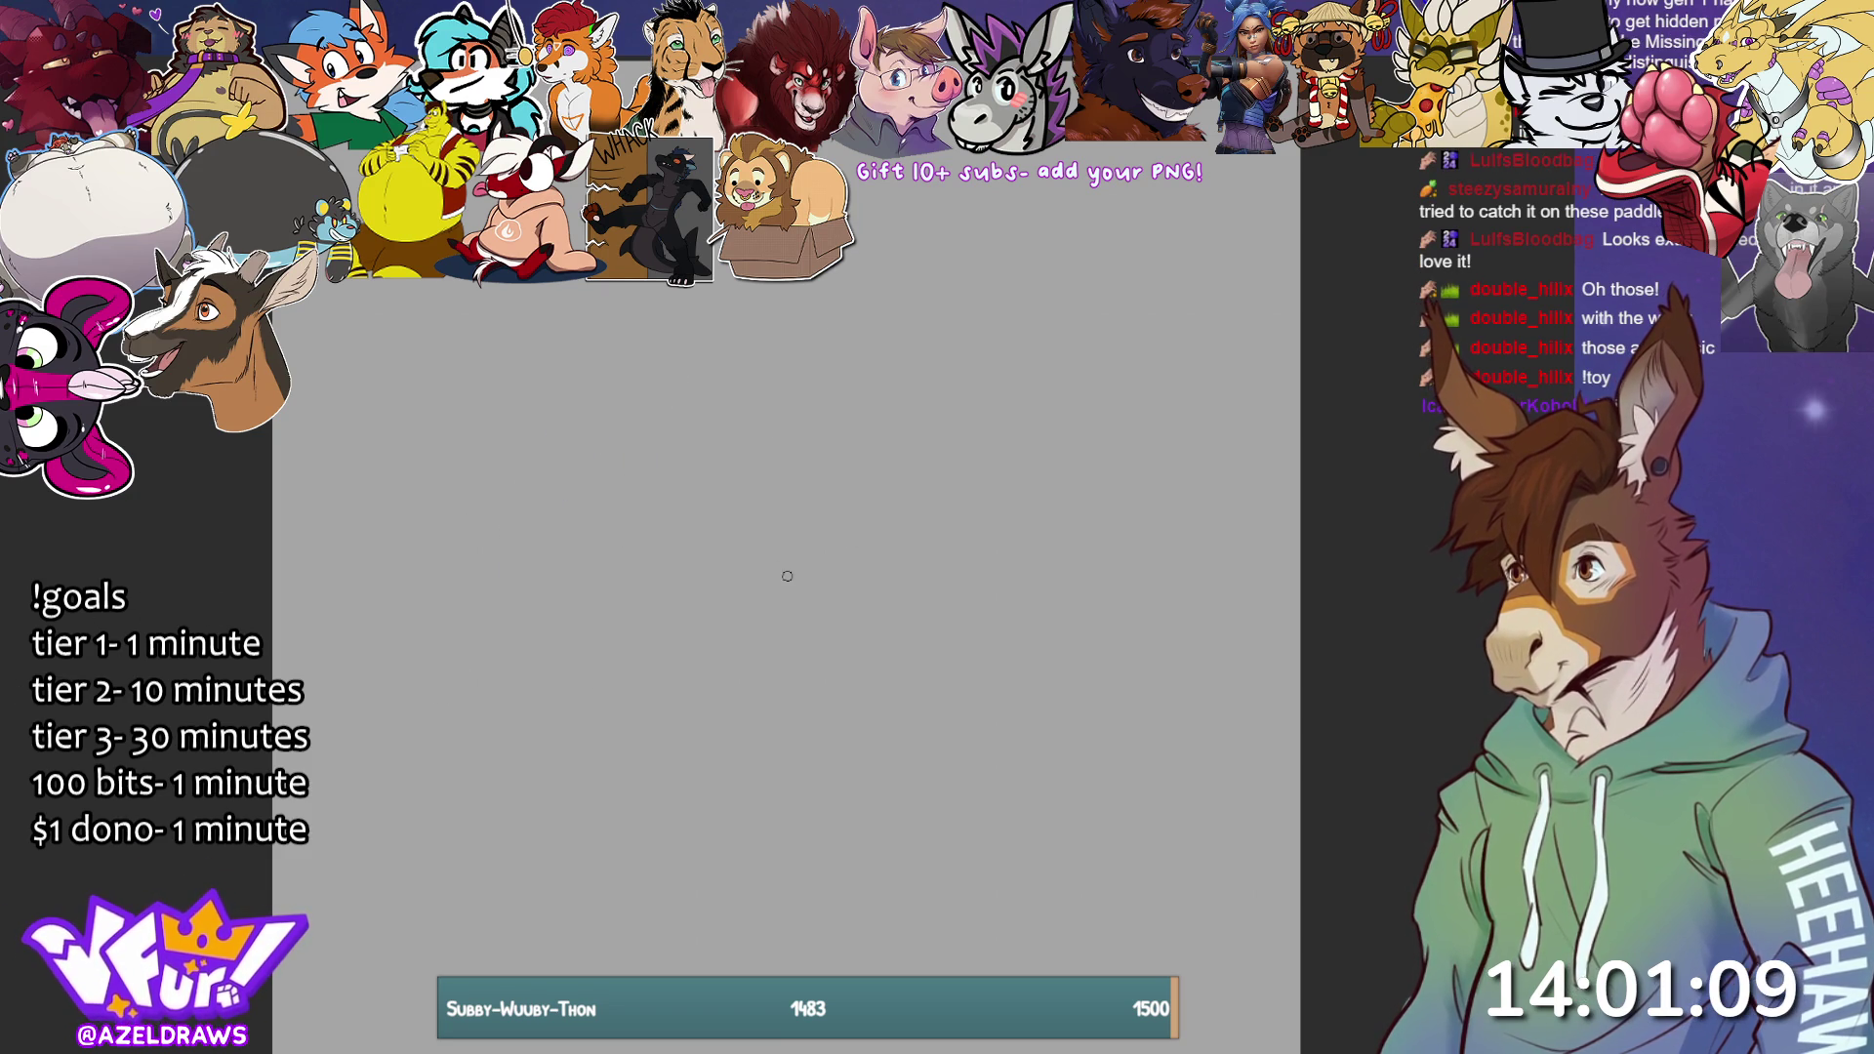
drag(753, 289, 657, 586)
key(ctrl+z)
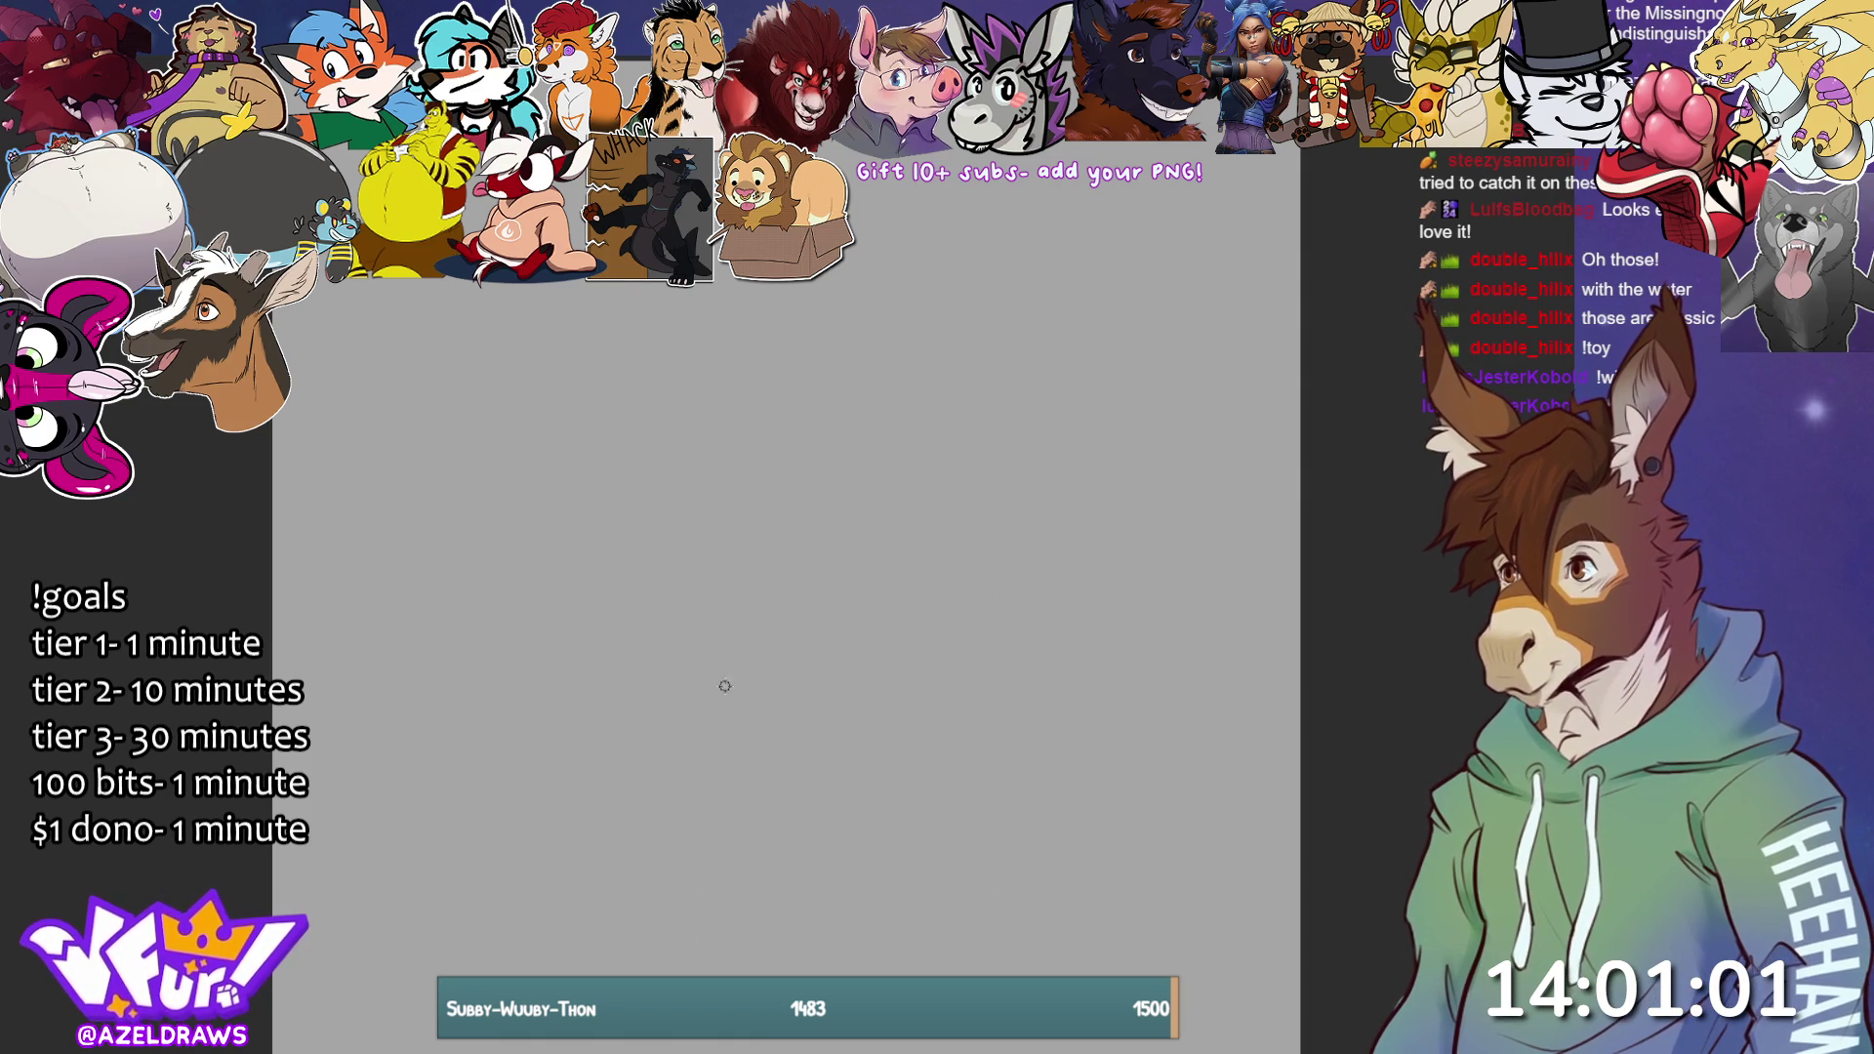
Sketch the large head circle with slanted guide lines and curves across its lower part.
mouse_move(616, 674)
mouse_down()
mouse_move(1020, 527)
mouse_move(928, 761)
mouse_move(581, 686)
mouse_up()
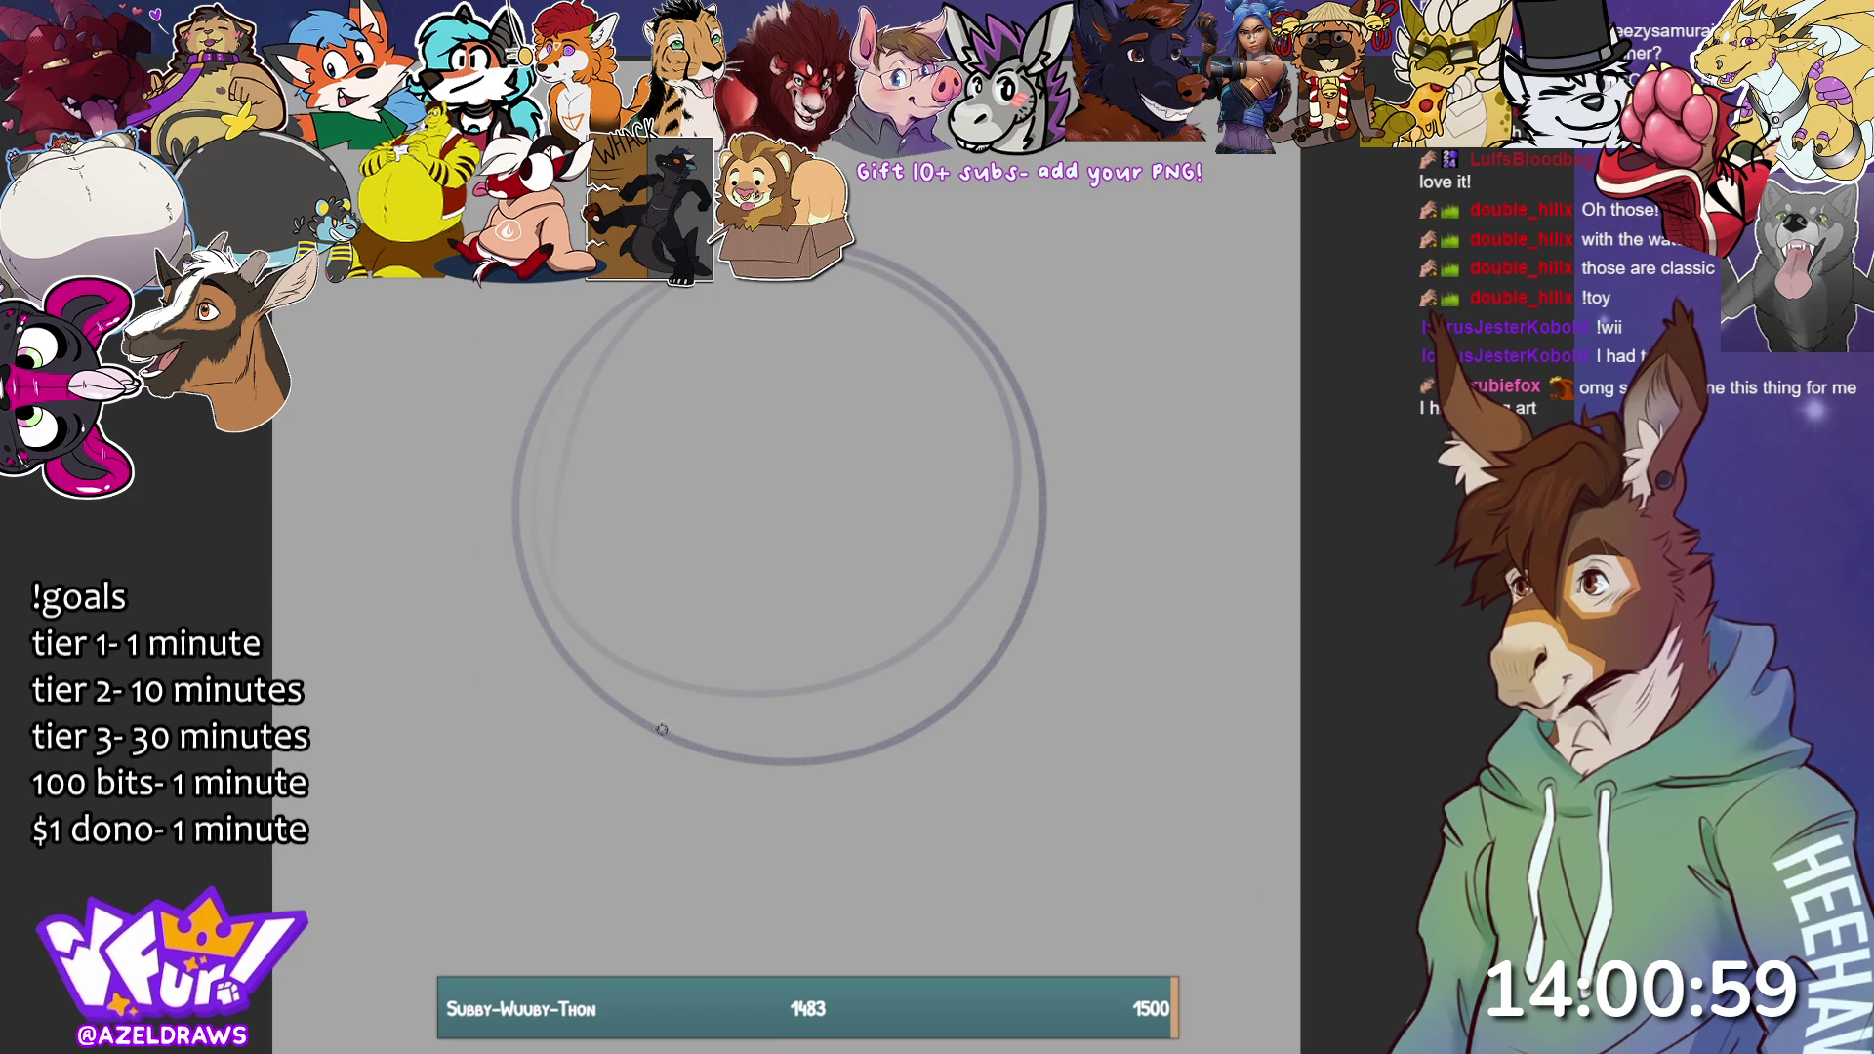
mouse_move(917, 322)
mouse_down()
mouse_move(827, 800)
mouse_move(903, 634)
mouse_up()
drag(564, 552, 786, 678)
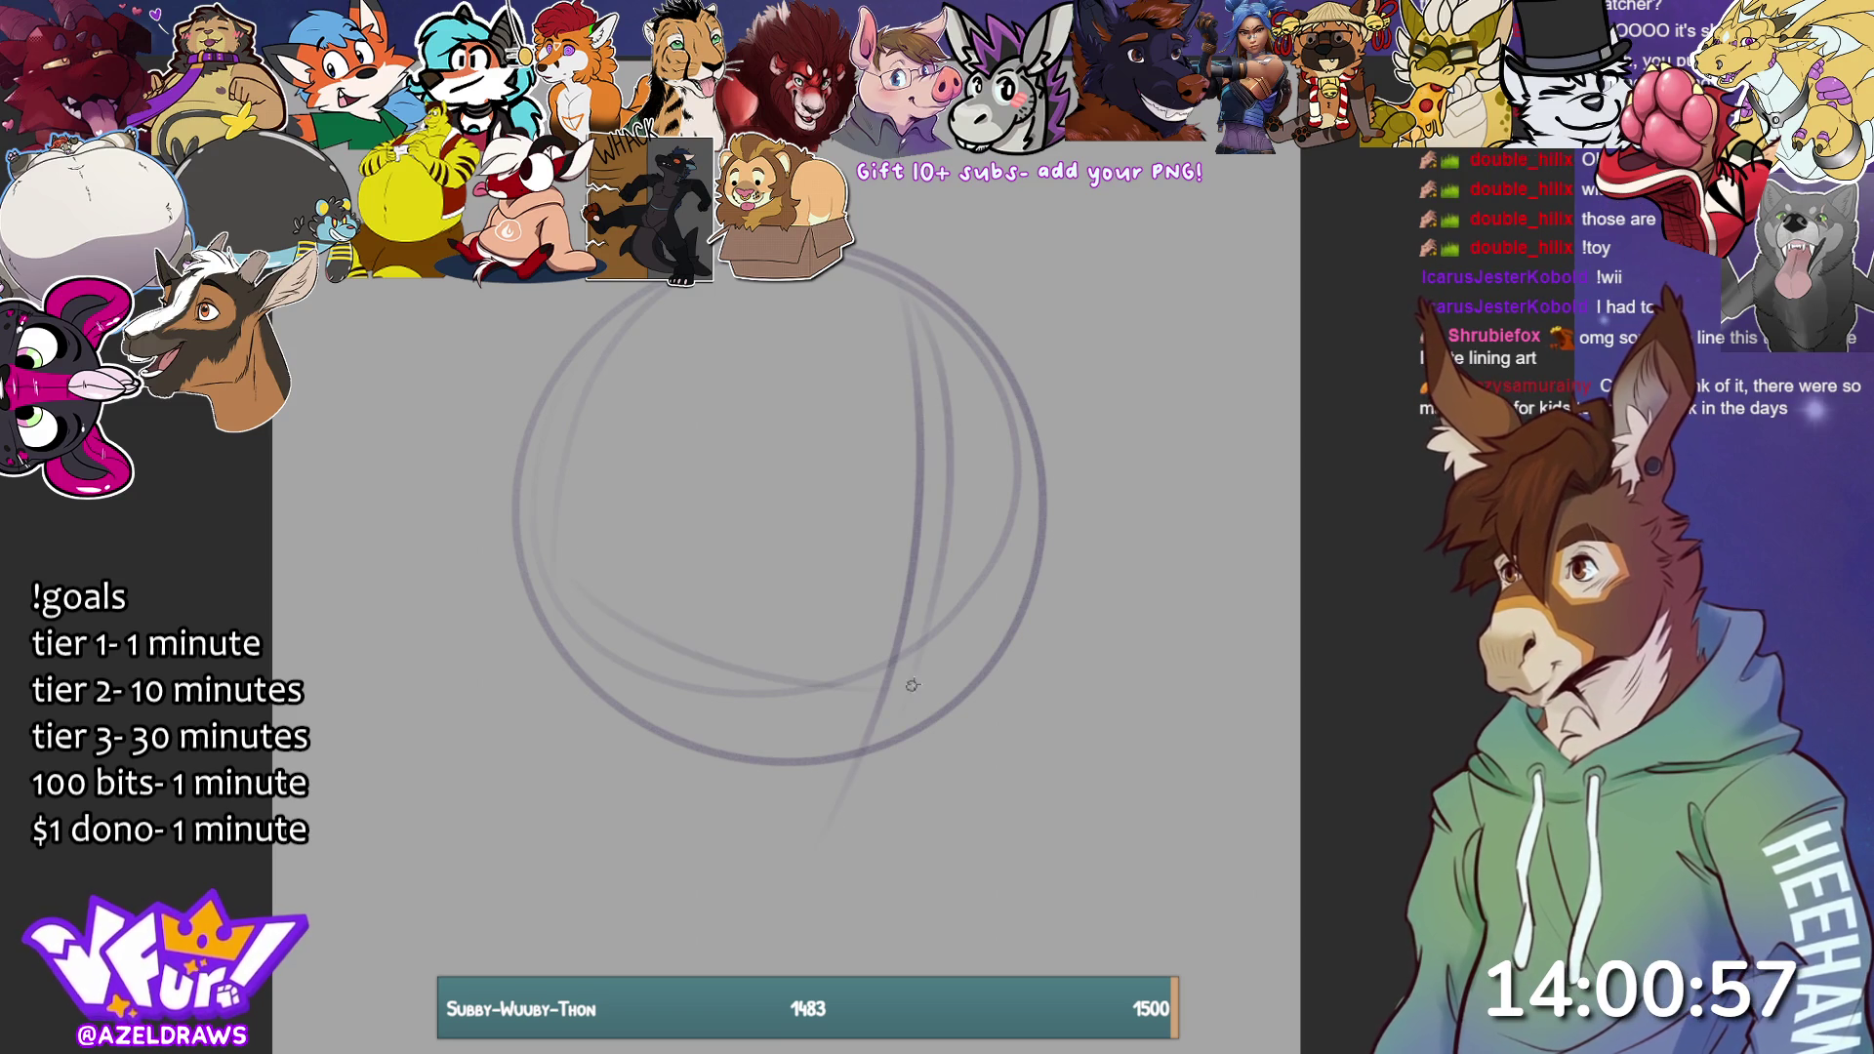
drag(569, 574, 1066, 645)
mouse_move(698, 688)
mouse_down()
mouse_move(1053, 502)
mouse_move(819, 683)
mouse_up()
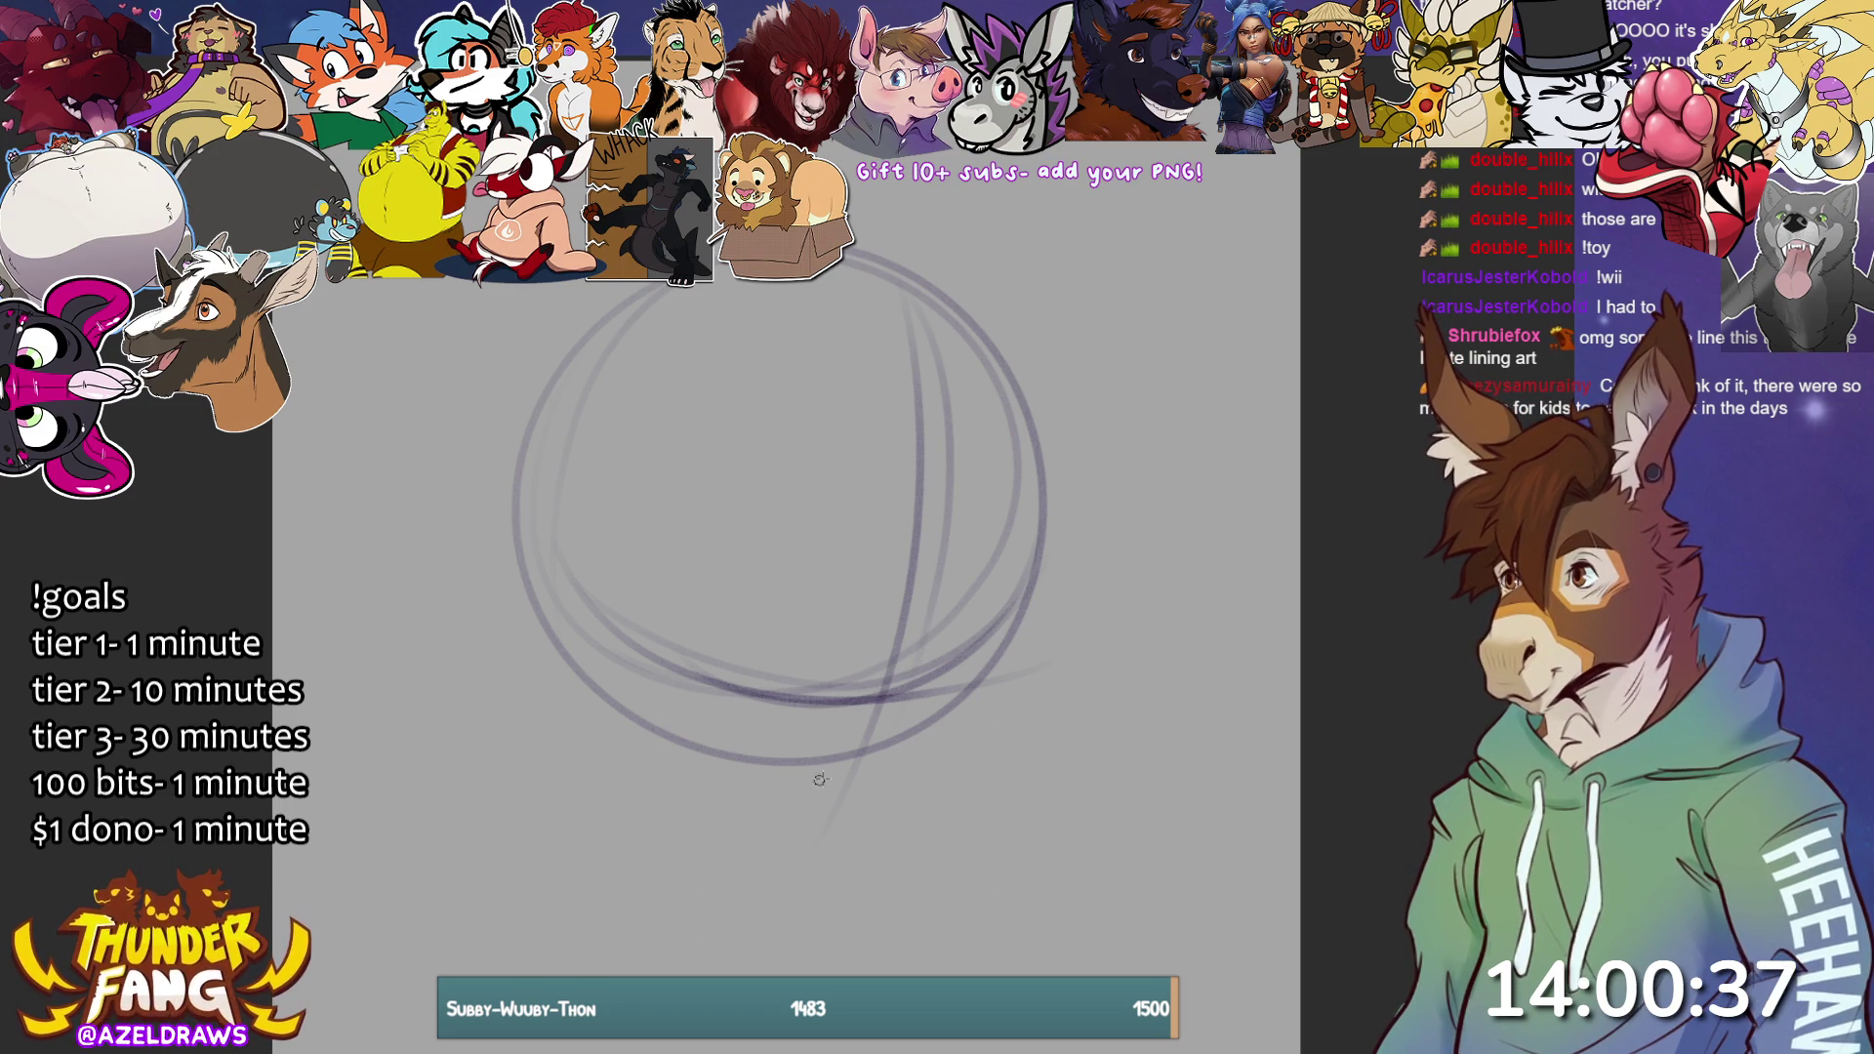
Sketch an oval beneath the head circle, a large oval to its left and a loop along its right edge.
mouse_move(800, 688)
mouse_down()
mouse_move(884, 683)
mouse_move(791, 864)
mouse_up()
mouse_move(635, 779)
mouse_down()
mouse_move(1093, 744)
mouse_move(790, 917)
mouse_move(771, 742)
mouse_move(1073, 840)
mouse_up()
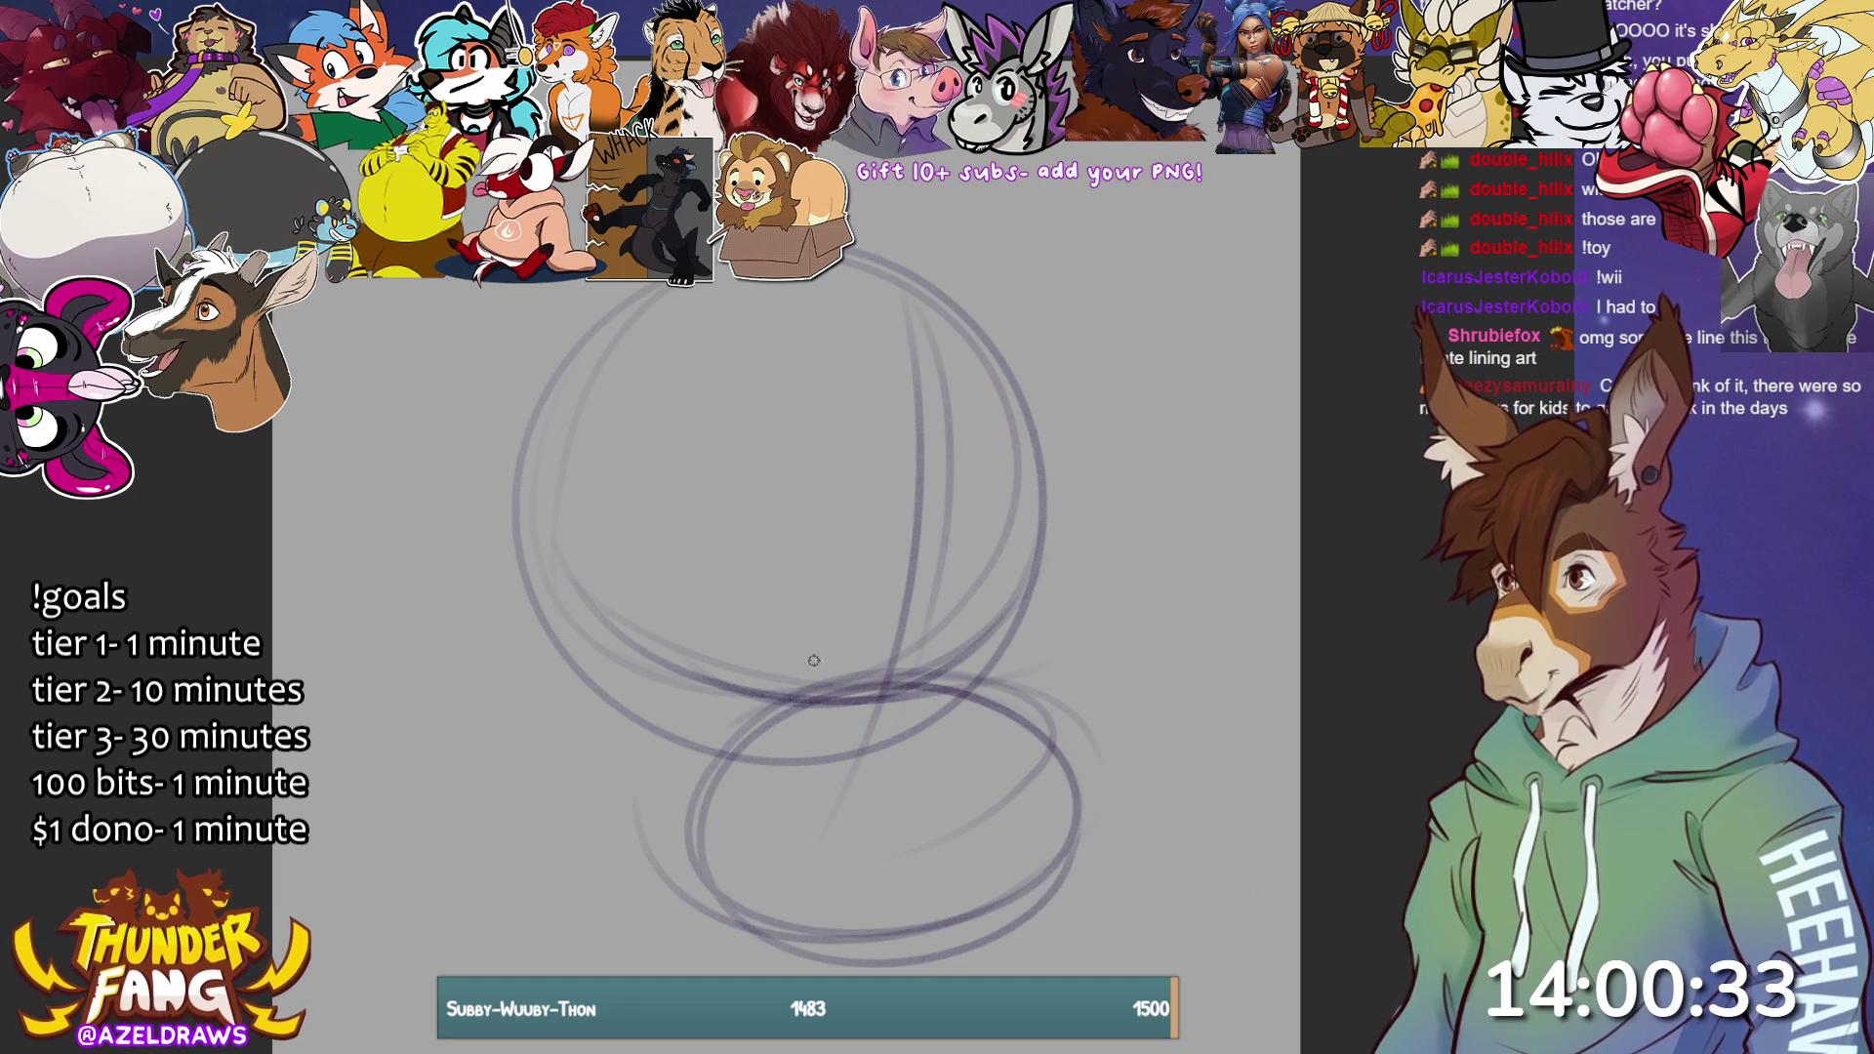
mouse_move(664, 669)
mouse_down()
mouse_move(542, 439)
mouse_move(517, 859)
mouse_up()
drag(688, 658, 703, 786)
mouse_move(674, 608)
mouse_down()
mouse_move(498, 836)
mouse_move(547, 454)
mouse_up()
mouse_move(966, 641)
mouse_down()
mouse_move(1064, 527)
mouse_move(1049, 717)
mouse_up()
drag(1049, 503, 1059, 625)
drag(1083, 547, 996, 576)
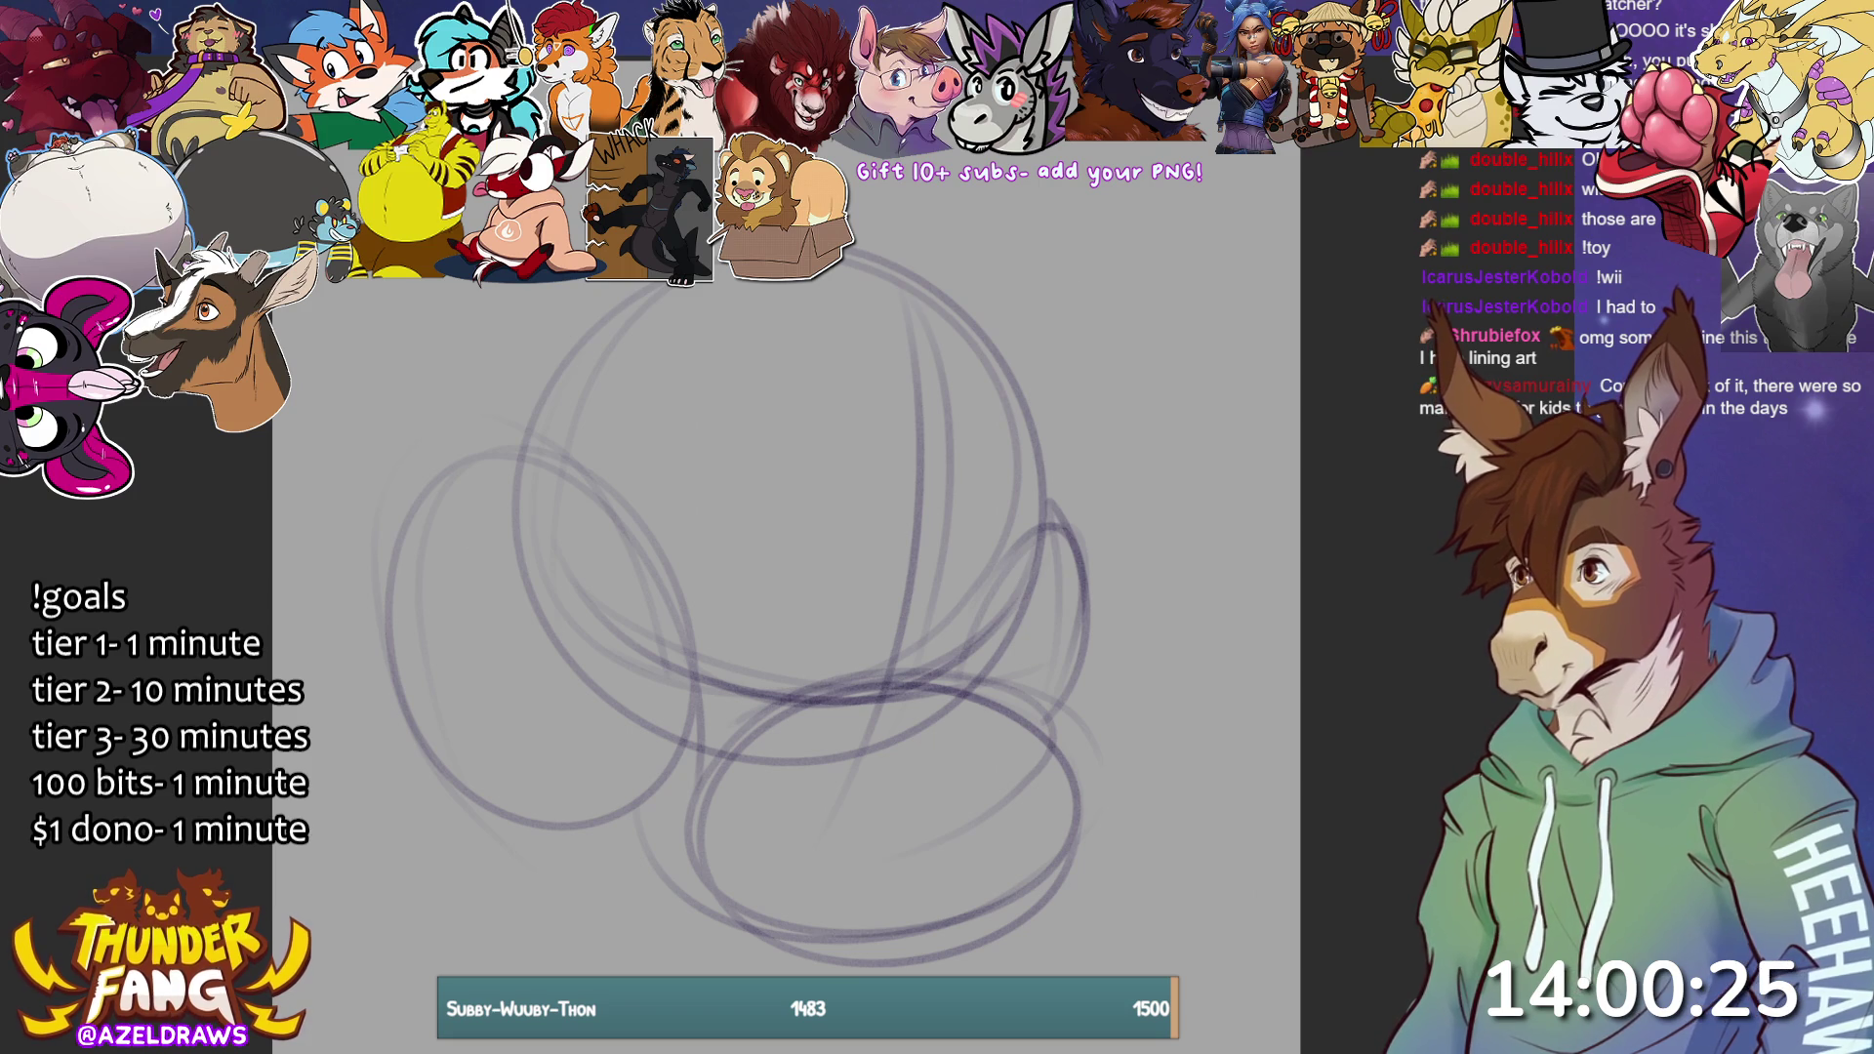
Sketch arcs above the head circle, undoing the latest stray strokes.
drag(586, 390, 695, 285)
drag(500, 408, 437, 285)
drag(586, 390, 444, 303)
drag(961, 346, 1095, 261)
mouse_move(1101, 341)
mouse_down()
mouse_move(1098, 264)
mouse_move(1116, 468)
mouse_up()
key(ctrl+z)
key(ctrl+z)
key(ctrl+z)
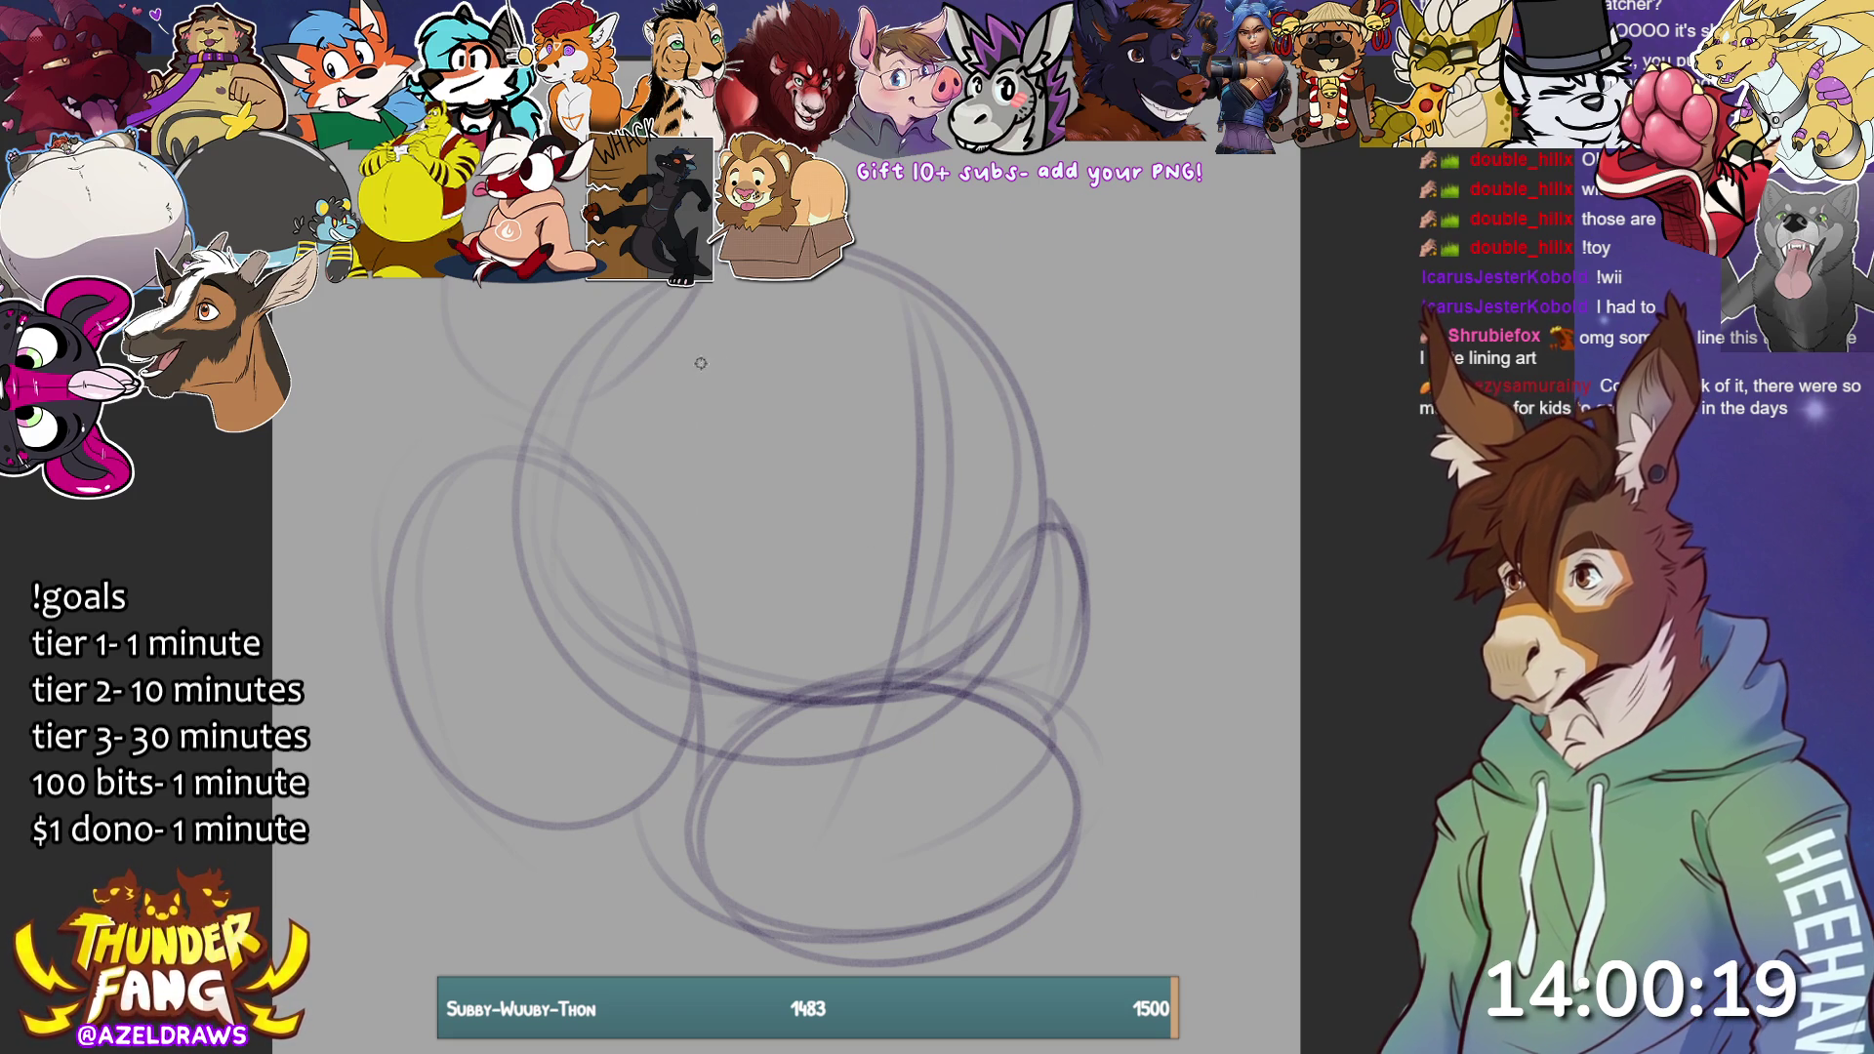
key(ctrl+z)
Redraw the upward curves above the head and sketch an ear shape at the upper right.
drag(583, 421, 621, 283)
drag(457, 281, 447, 337)
drag(605, 395, 622, 285)
drag(387, 281, 387, 410)
drag(566, 449, 623, 283)
drag(407, 279, 407, 415)
mouse_move(1011, 374)
mouse_down()
mouse_move(1097, 418)
mouse_move(1078, 517)
mouse_up()
mouse_move(962, 357)
mouse_down()
mouse_move(954, 244)
mouse_move(1084, 468)
mouse_up()
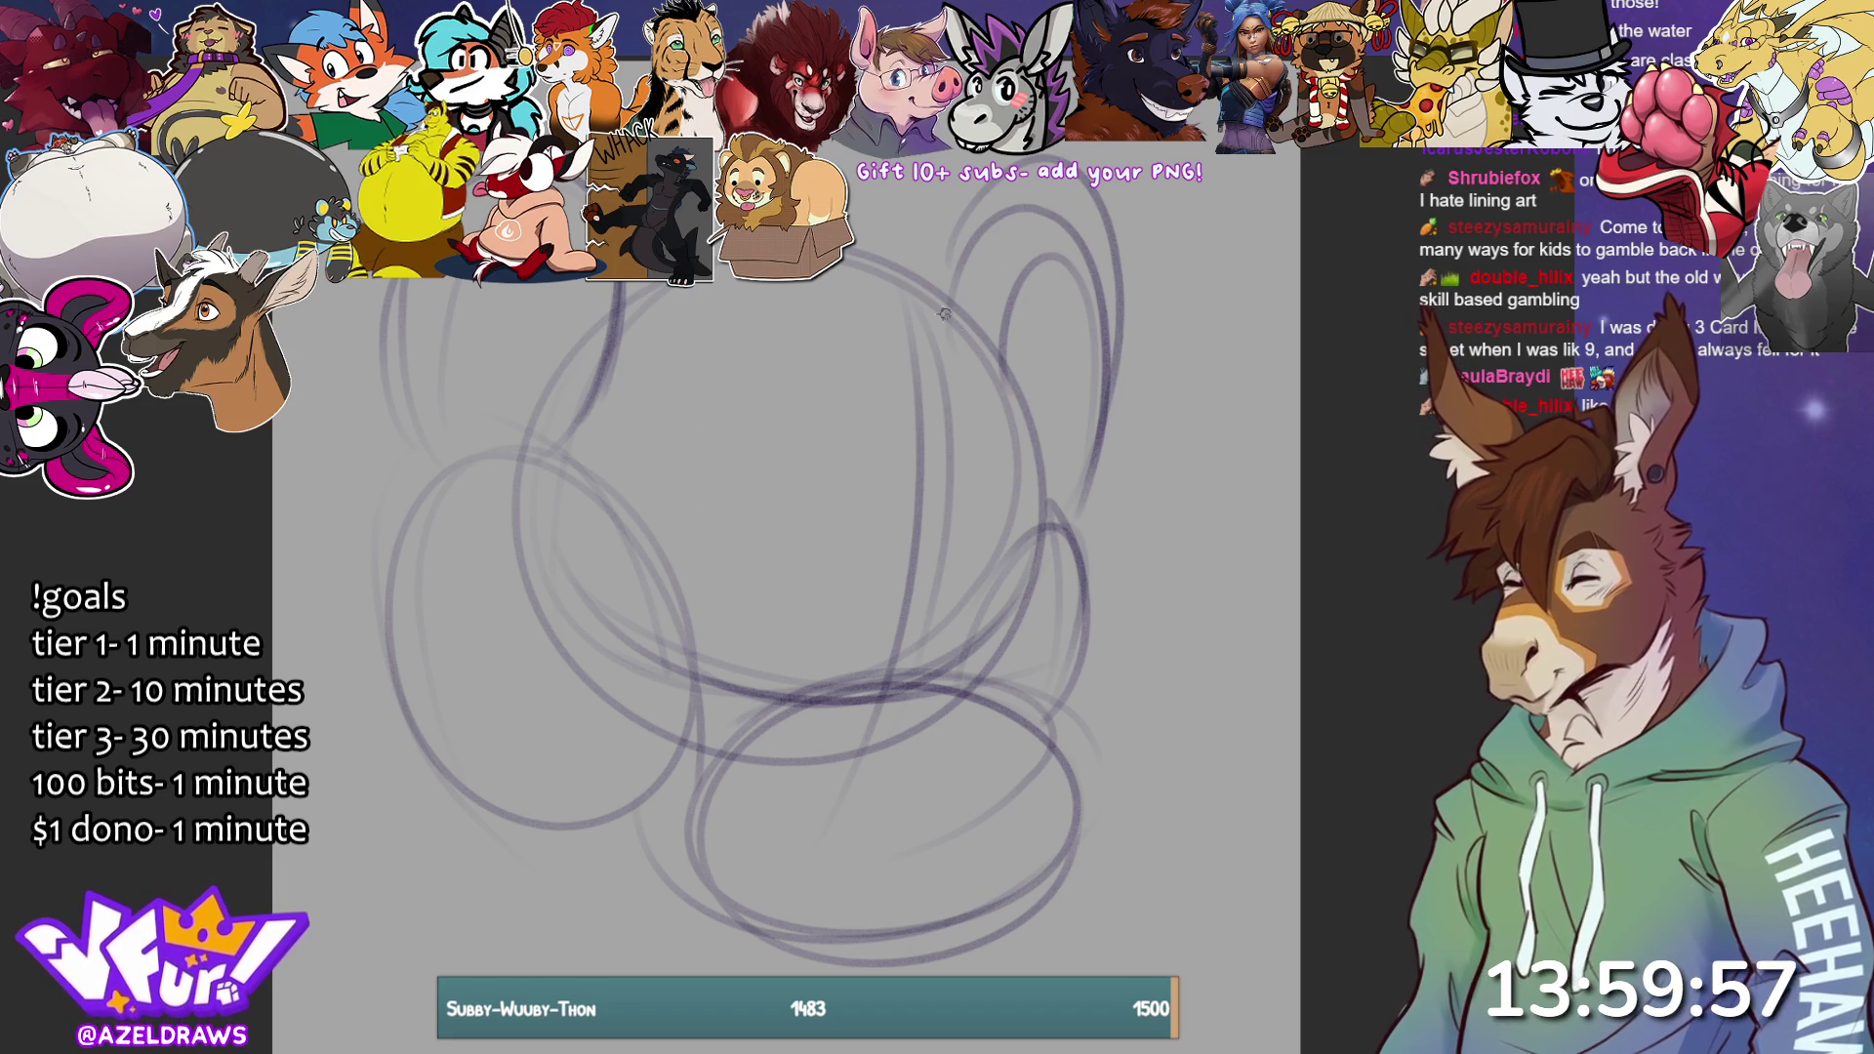
Darken the right ear strokes and add diagonal lines and a curve across the upper head.
drag(944, 404, 1005, 156)
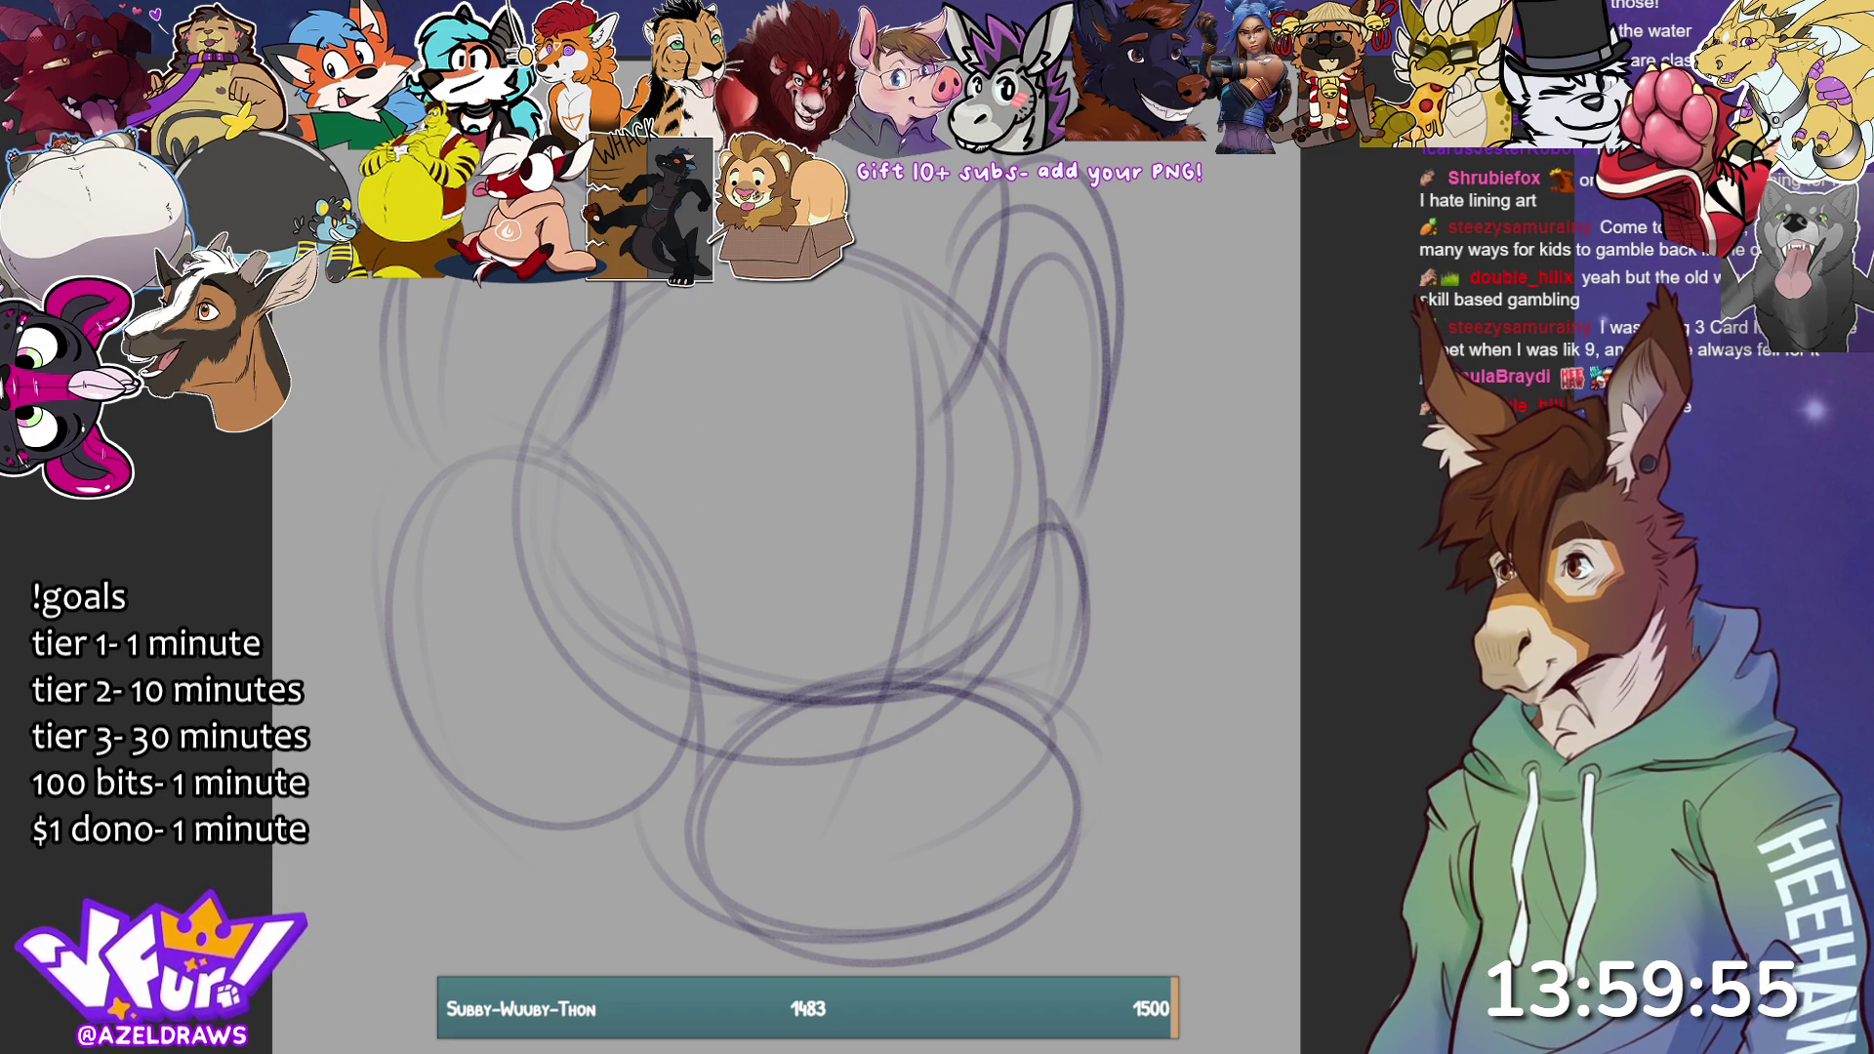
mouse_move(910, 369)
mouse_down()
mouse_move(884, 156)
mouse_move(930, 272)
mouse_move(935, 181)
mouse_up()
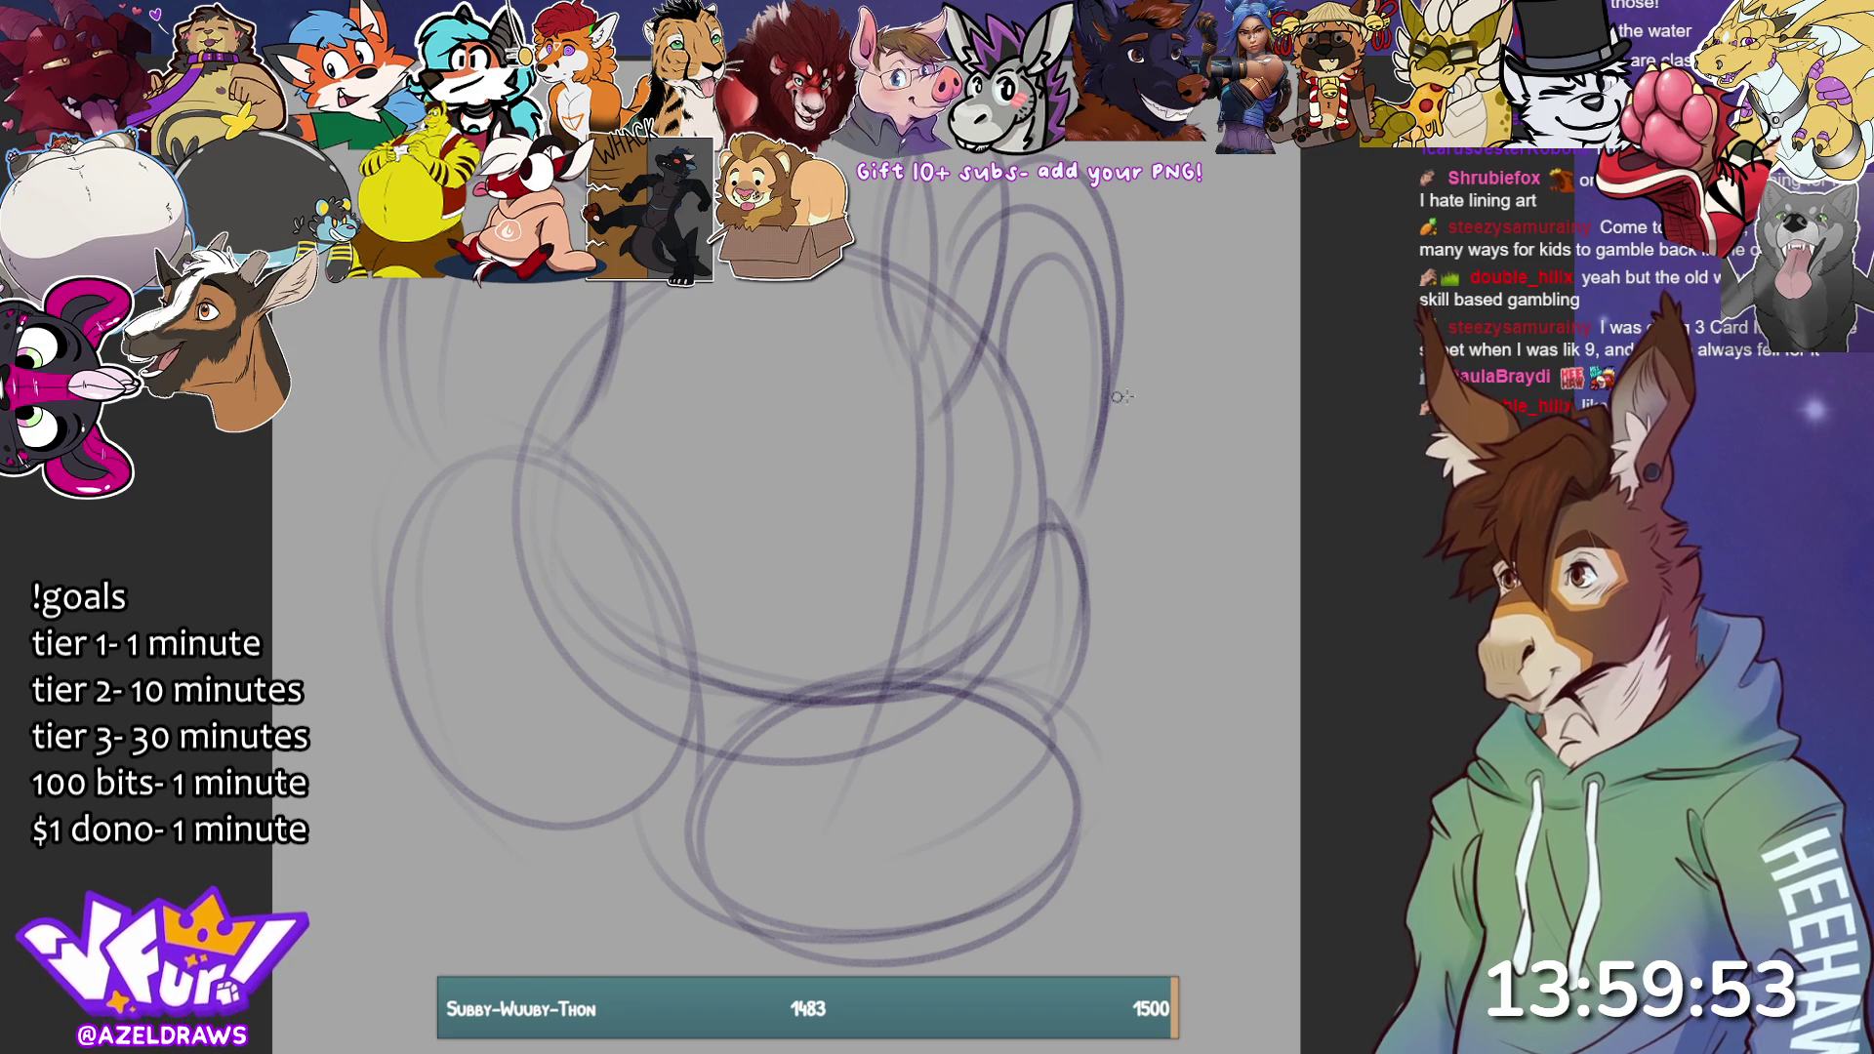
drag(1053, 401, 1078, 493)
drag(746, 283, 869, 463)
drag(720, 244, 885, 448)
mouse_move(629, 285)
mouse_down()
mouse_move(683, 418)
mouse_move(859, 447)
mouse_move(766, 338)
mouse_up()
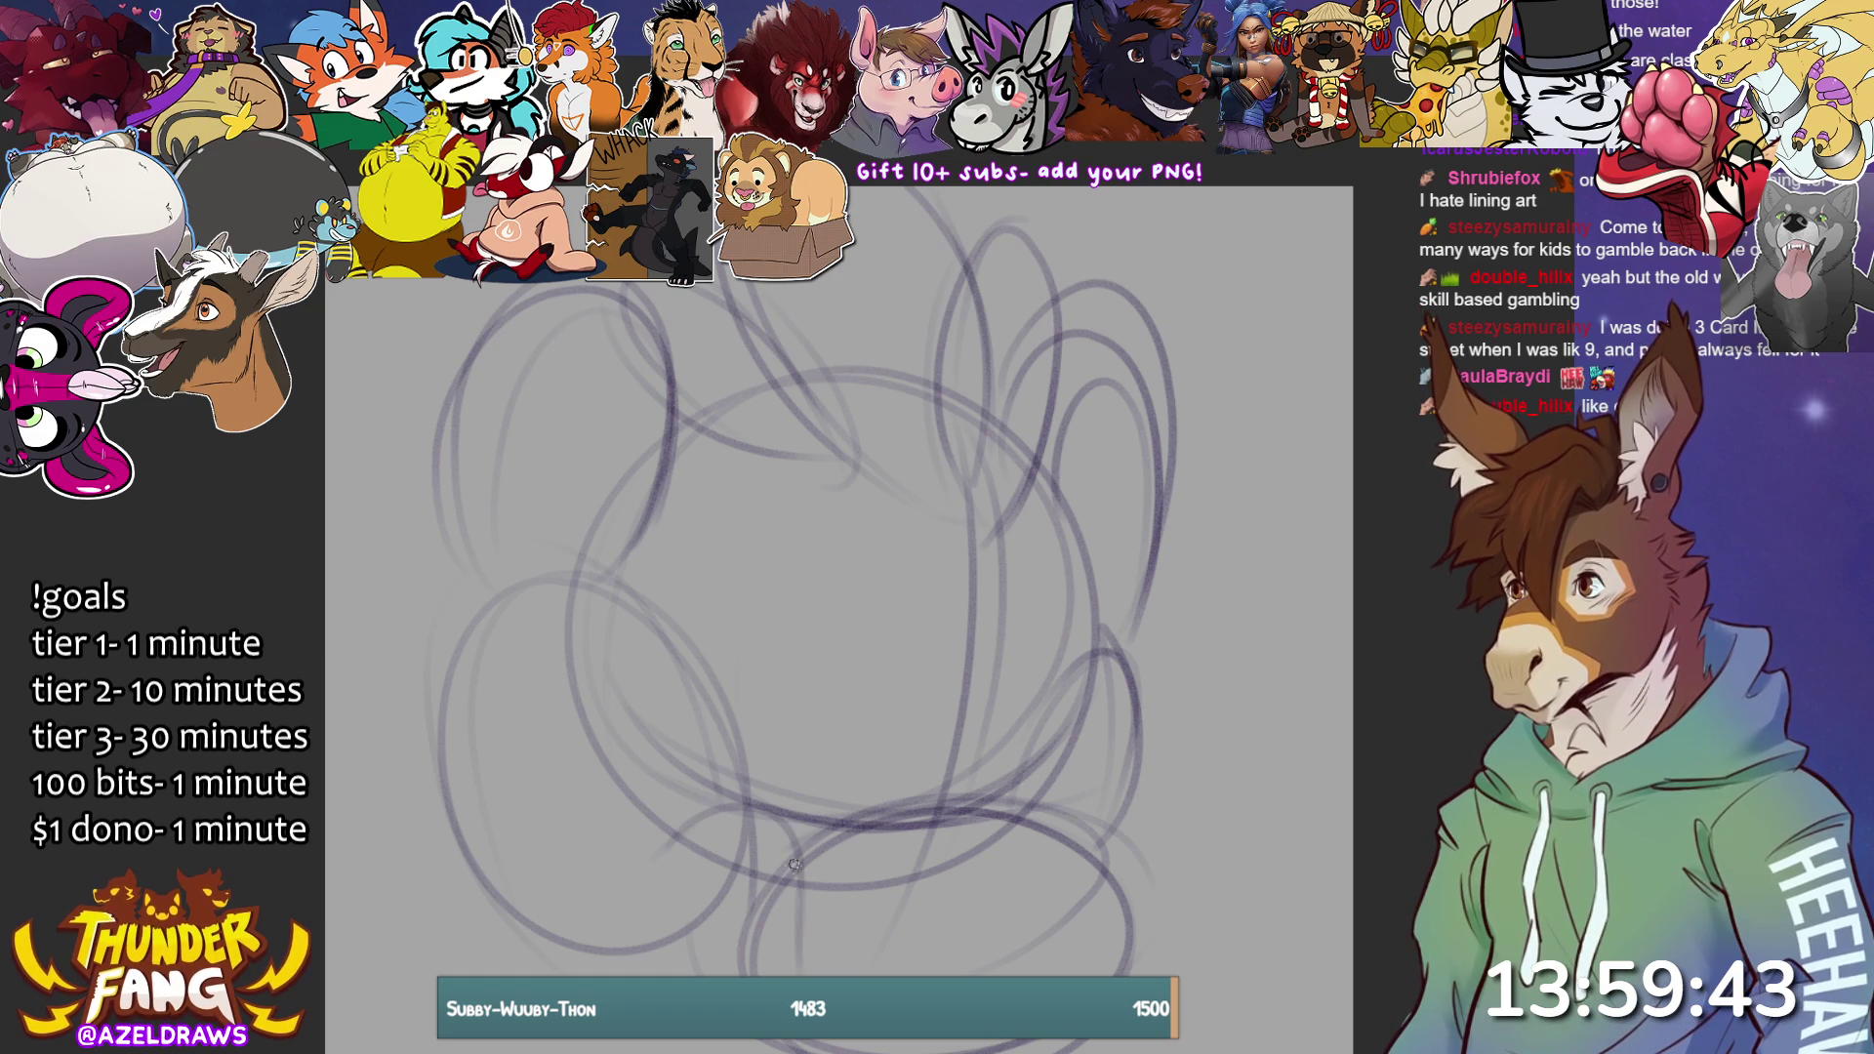
Sketch curves and short strokes at the lower left and an oval at the lower right.
drag(701, 812, 663, 976)
mouse_move(716, 809)
mouse_down()
mouse_move(675, 974)
mouse_move(781, 822)
mouse_up()
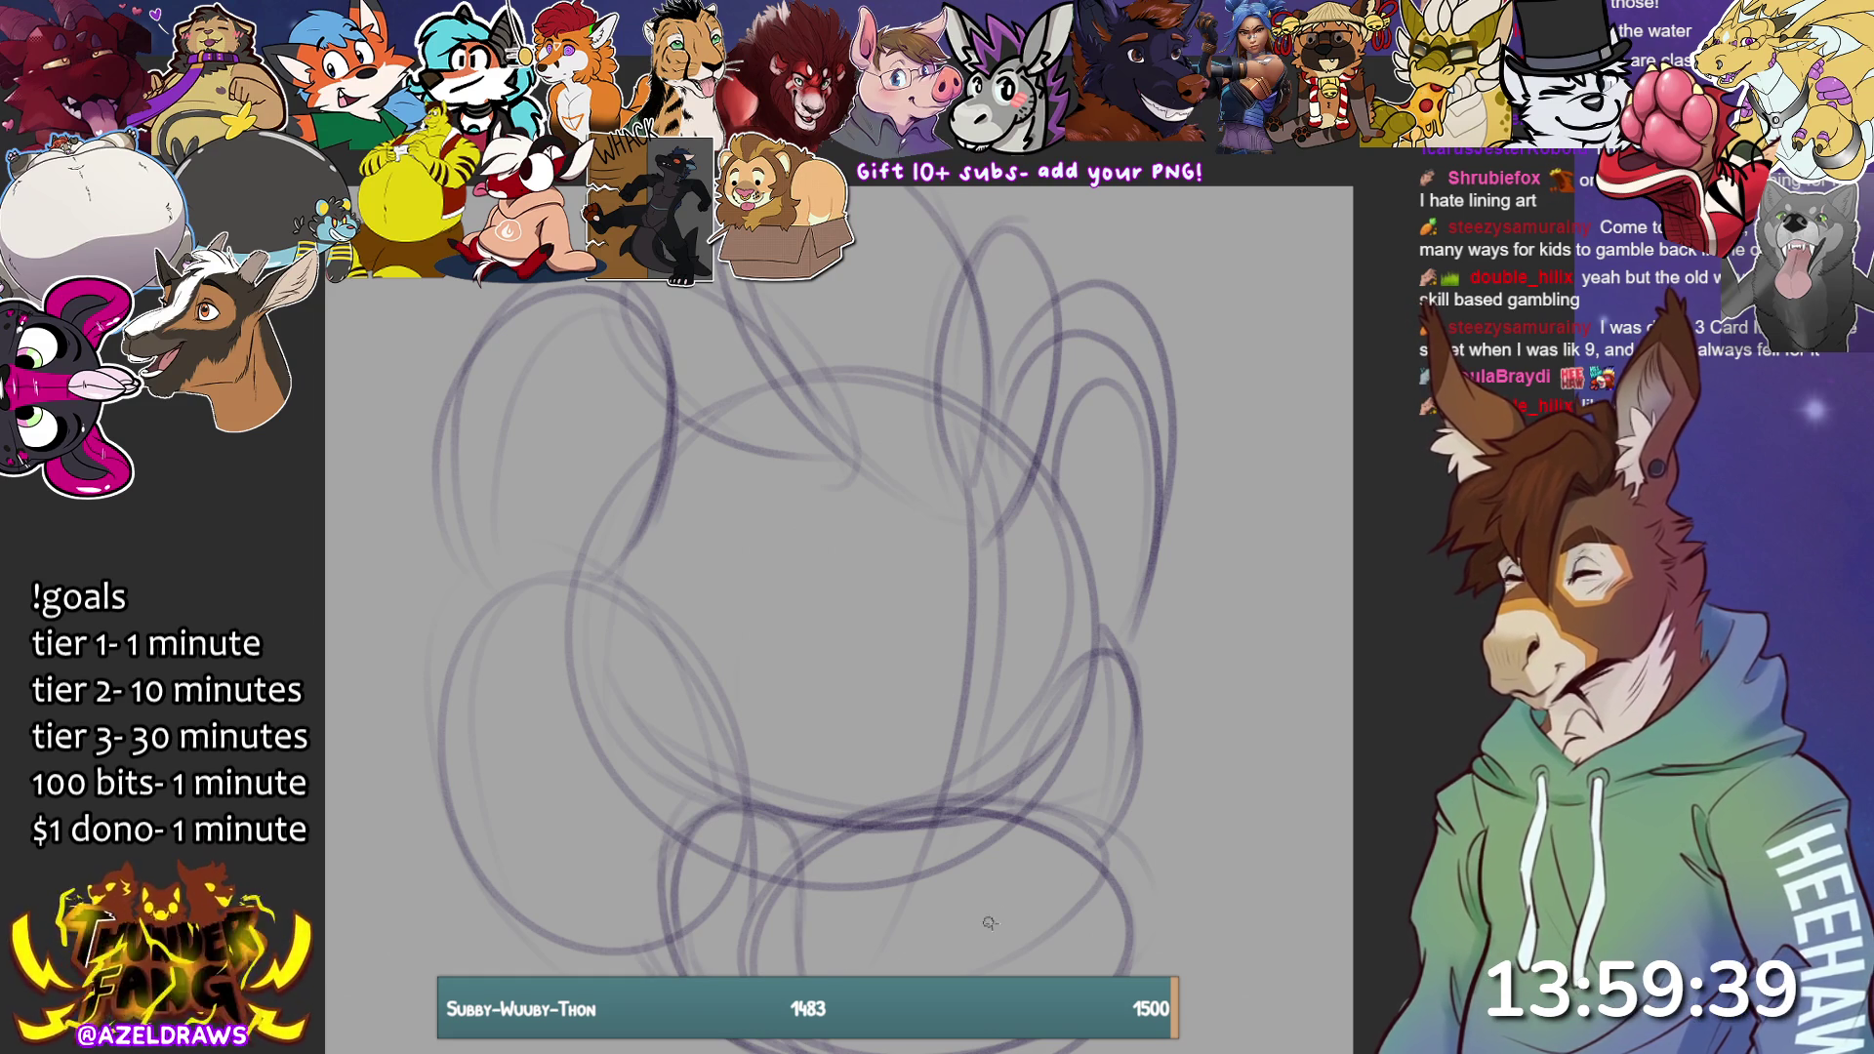
mouse_move(976, 938)
mouse_down()
mouse_move(1064, 961)
mouse_move(1022, 864)
mouse_move(1031, 972)
mouse_up()
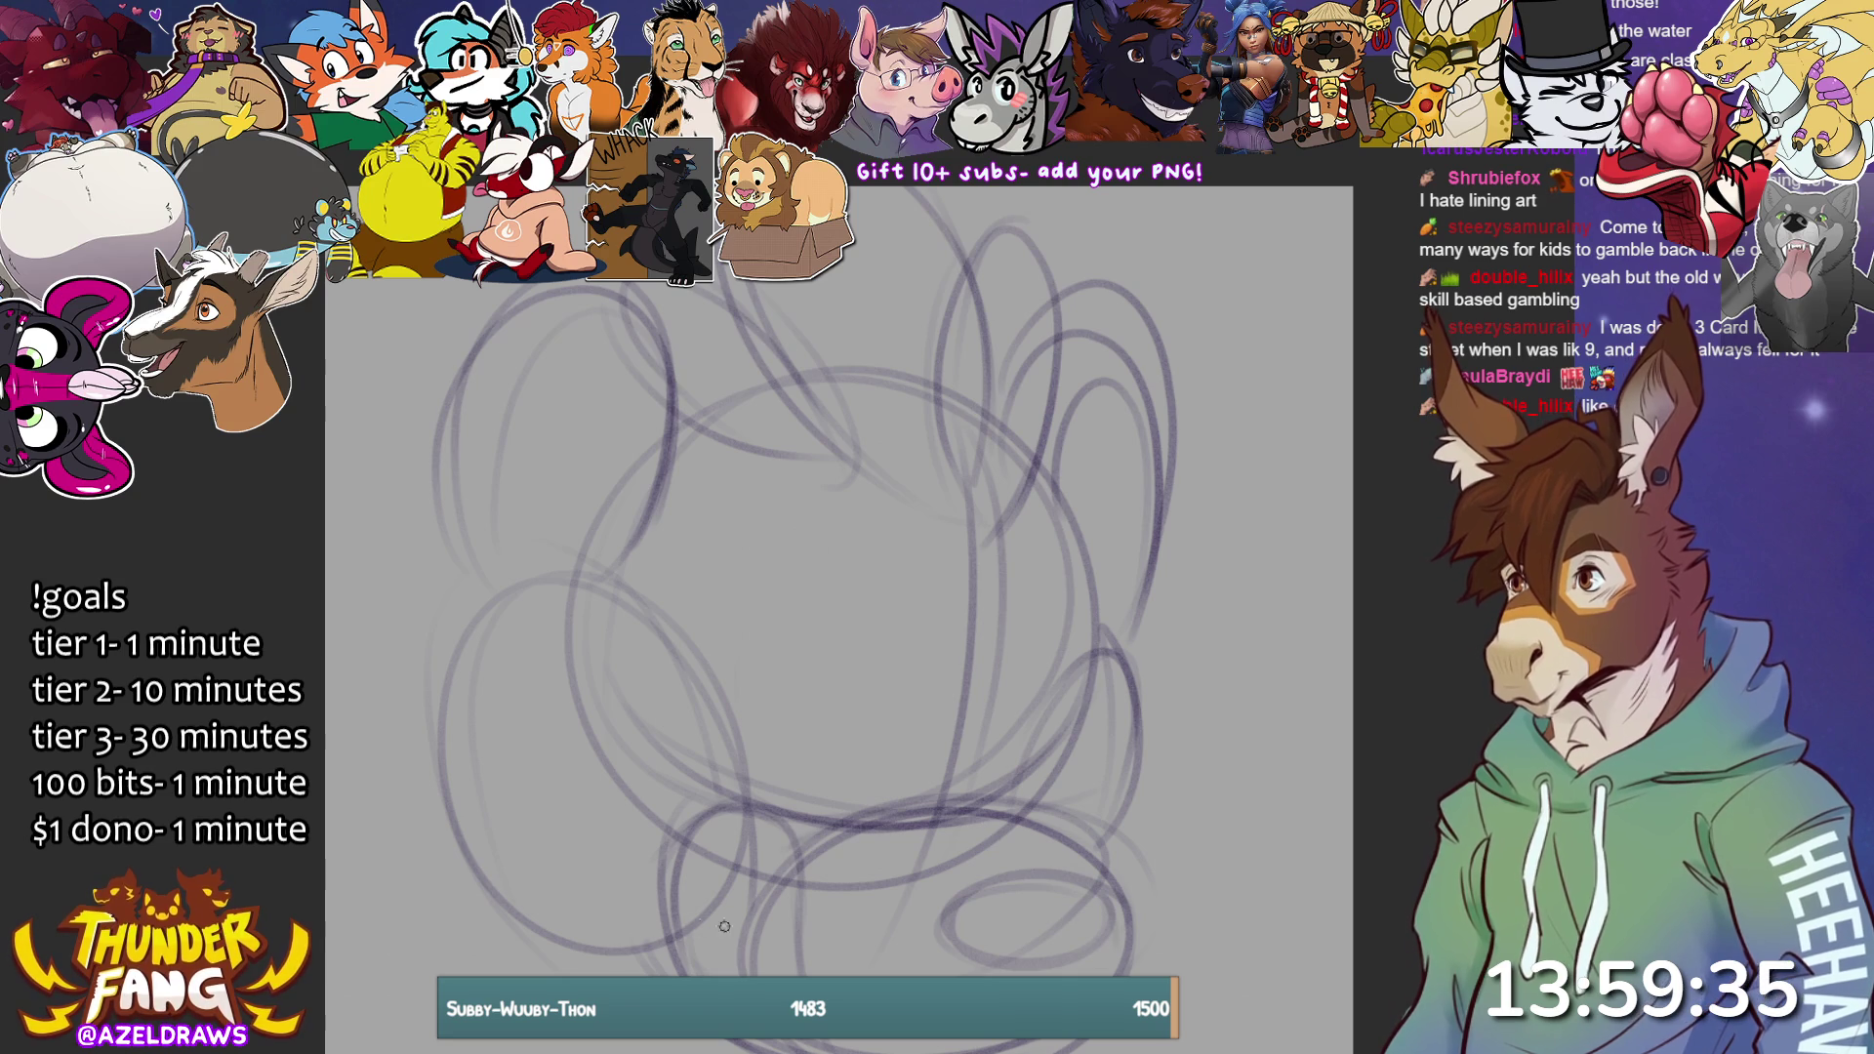
drag(658, 865, 806, 861)
drag(661, 935, 809, 928)
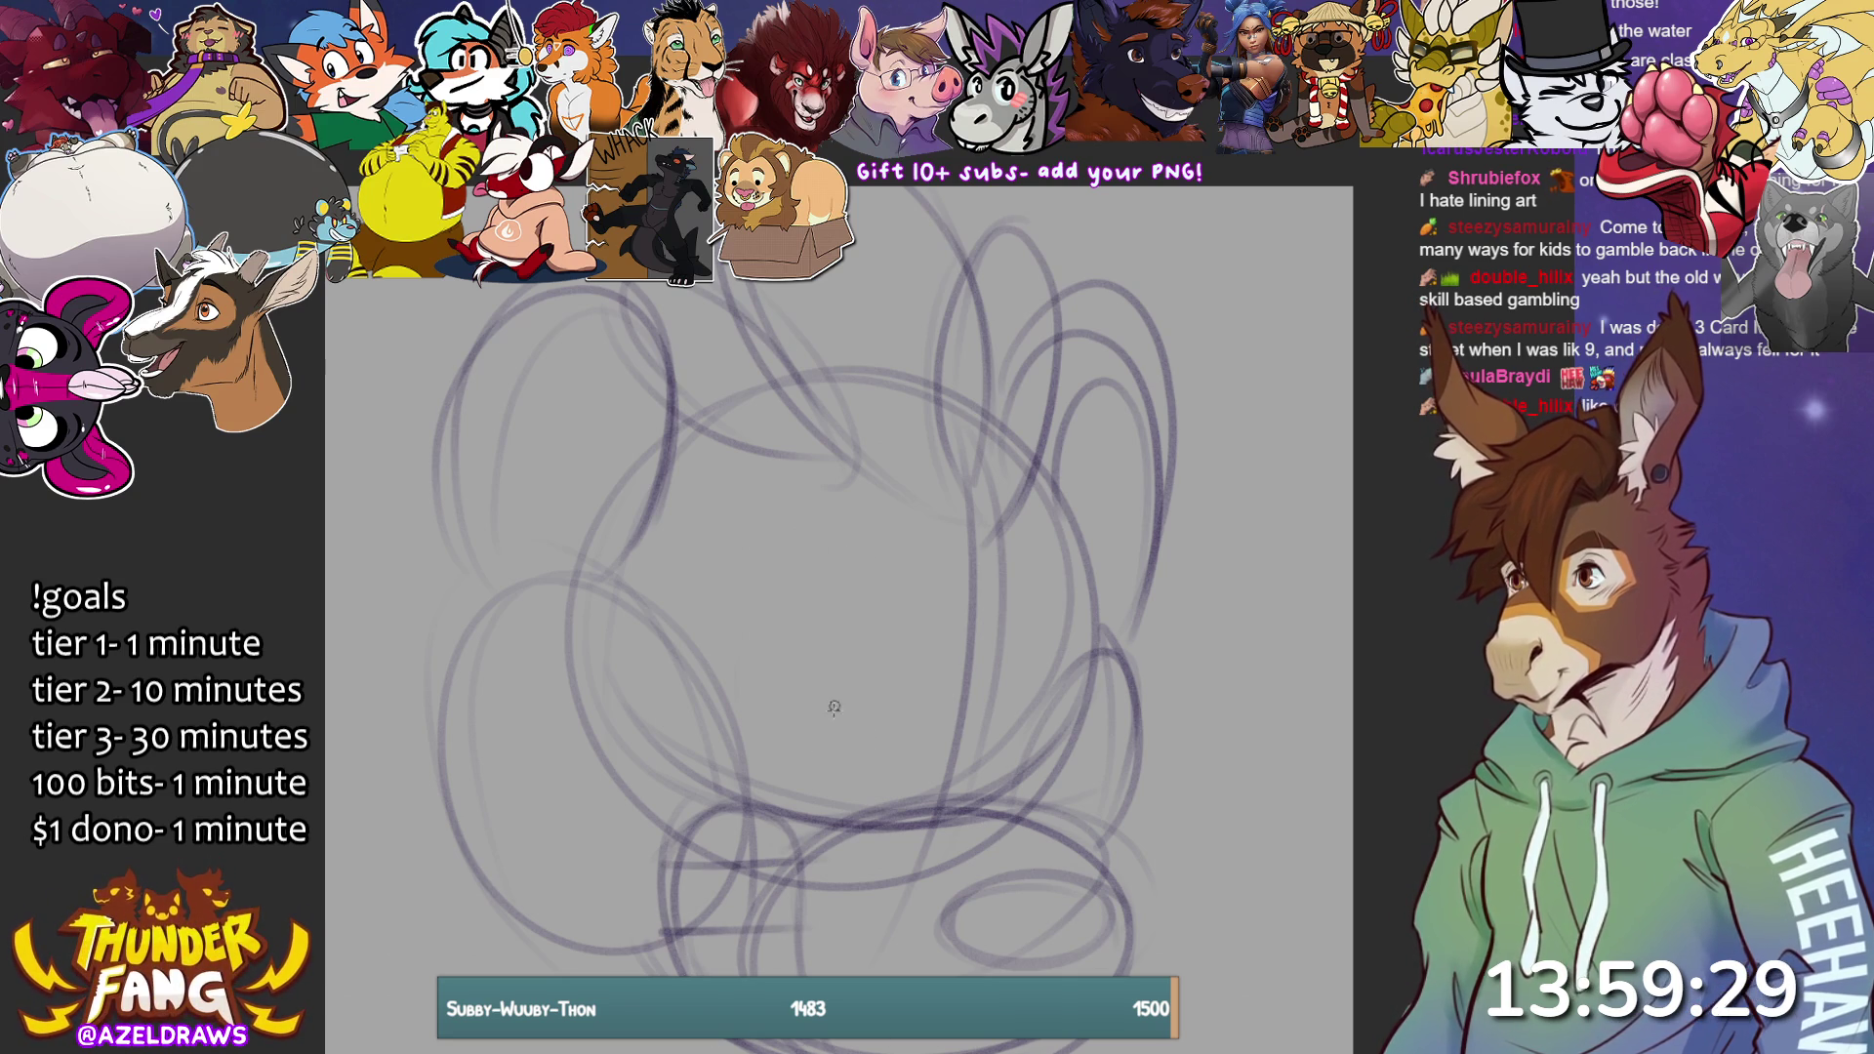
Add the middle head curve, lower oval and right loop, and darken the left ear line.
mouse_move(721, 669)
mouse_down()
mouse_move(932, 735)
mouse_move(900, 744)
mouse_up()
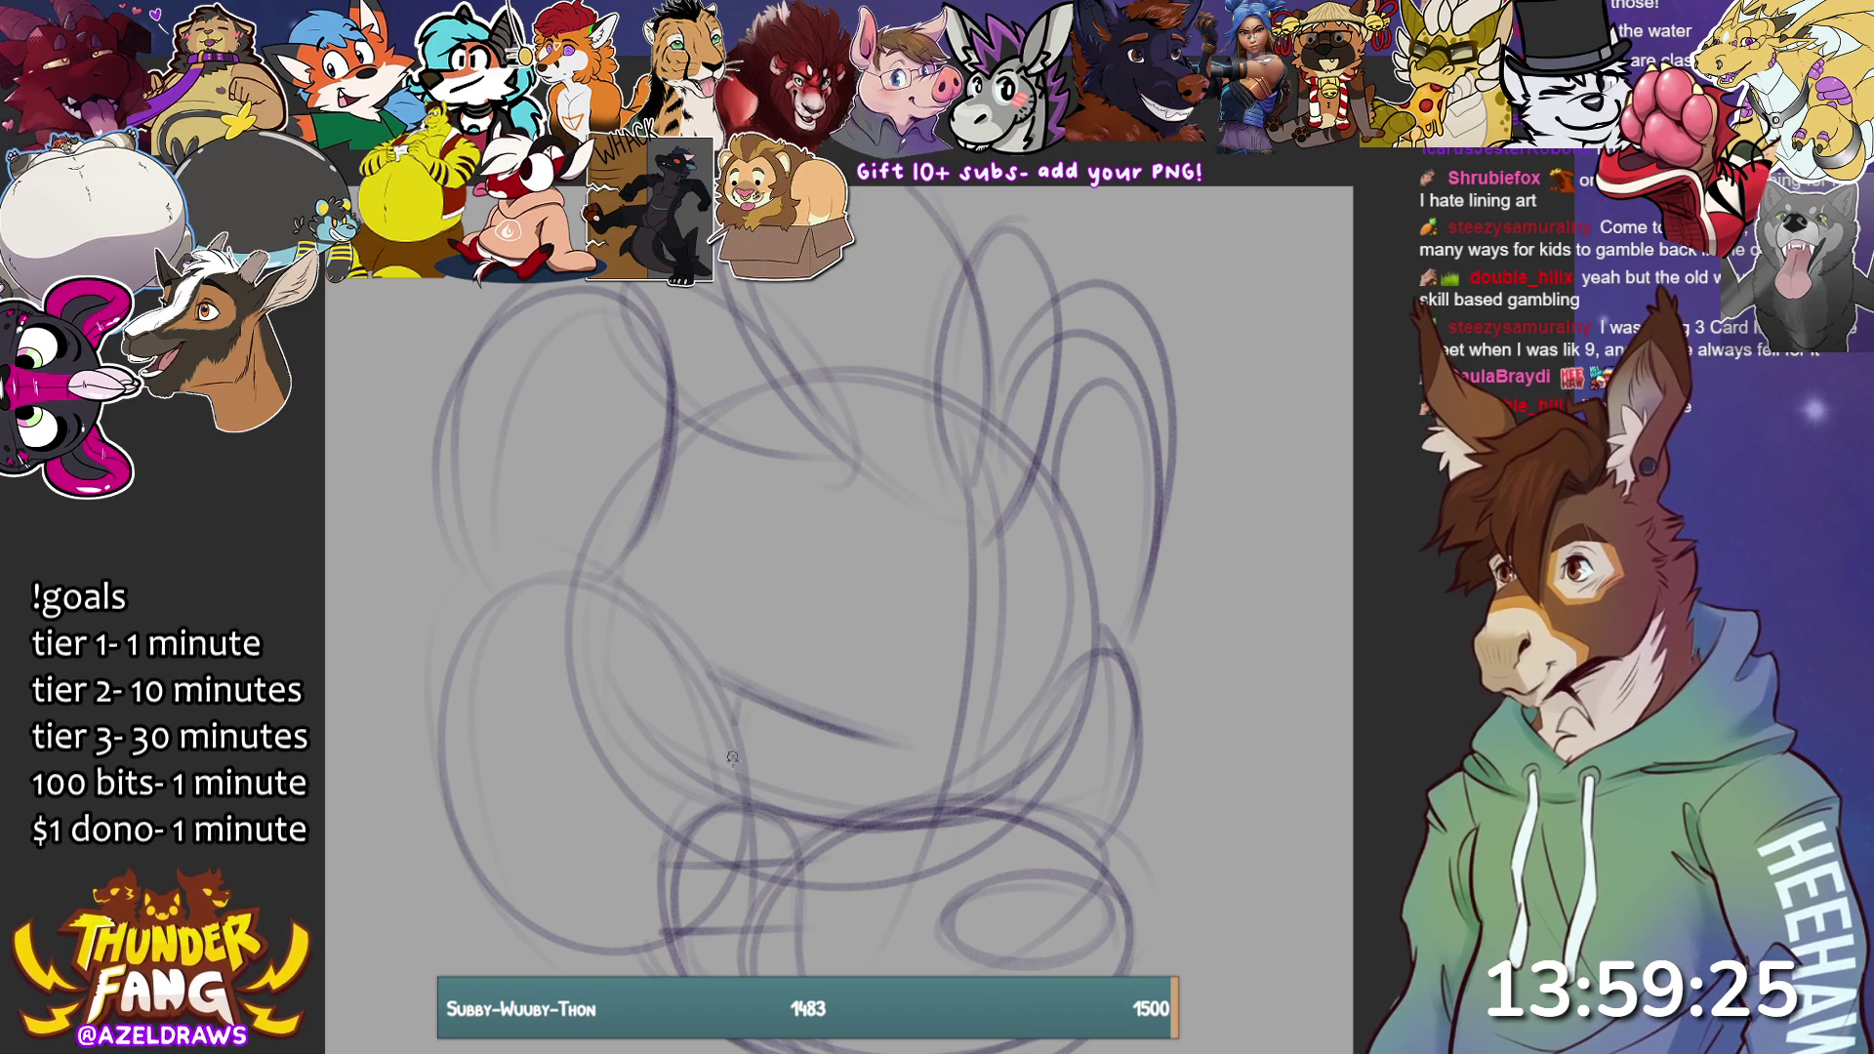
mouse_move(728, 704)
mouse_down()
mouse_move(791, 776)
mouse_move(720, 771)
mouse_move(884, 795)
mouse_up()
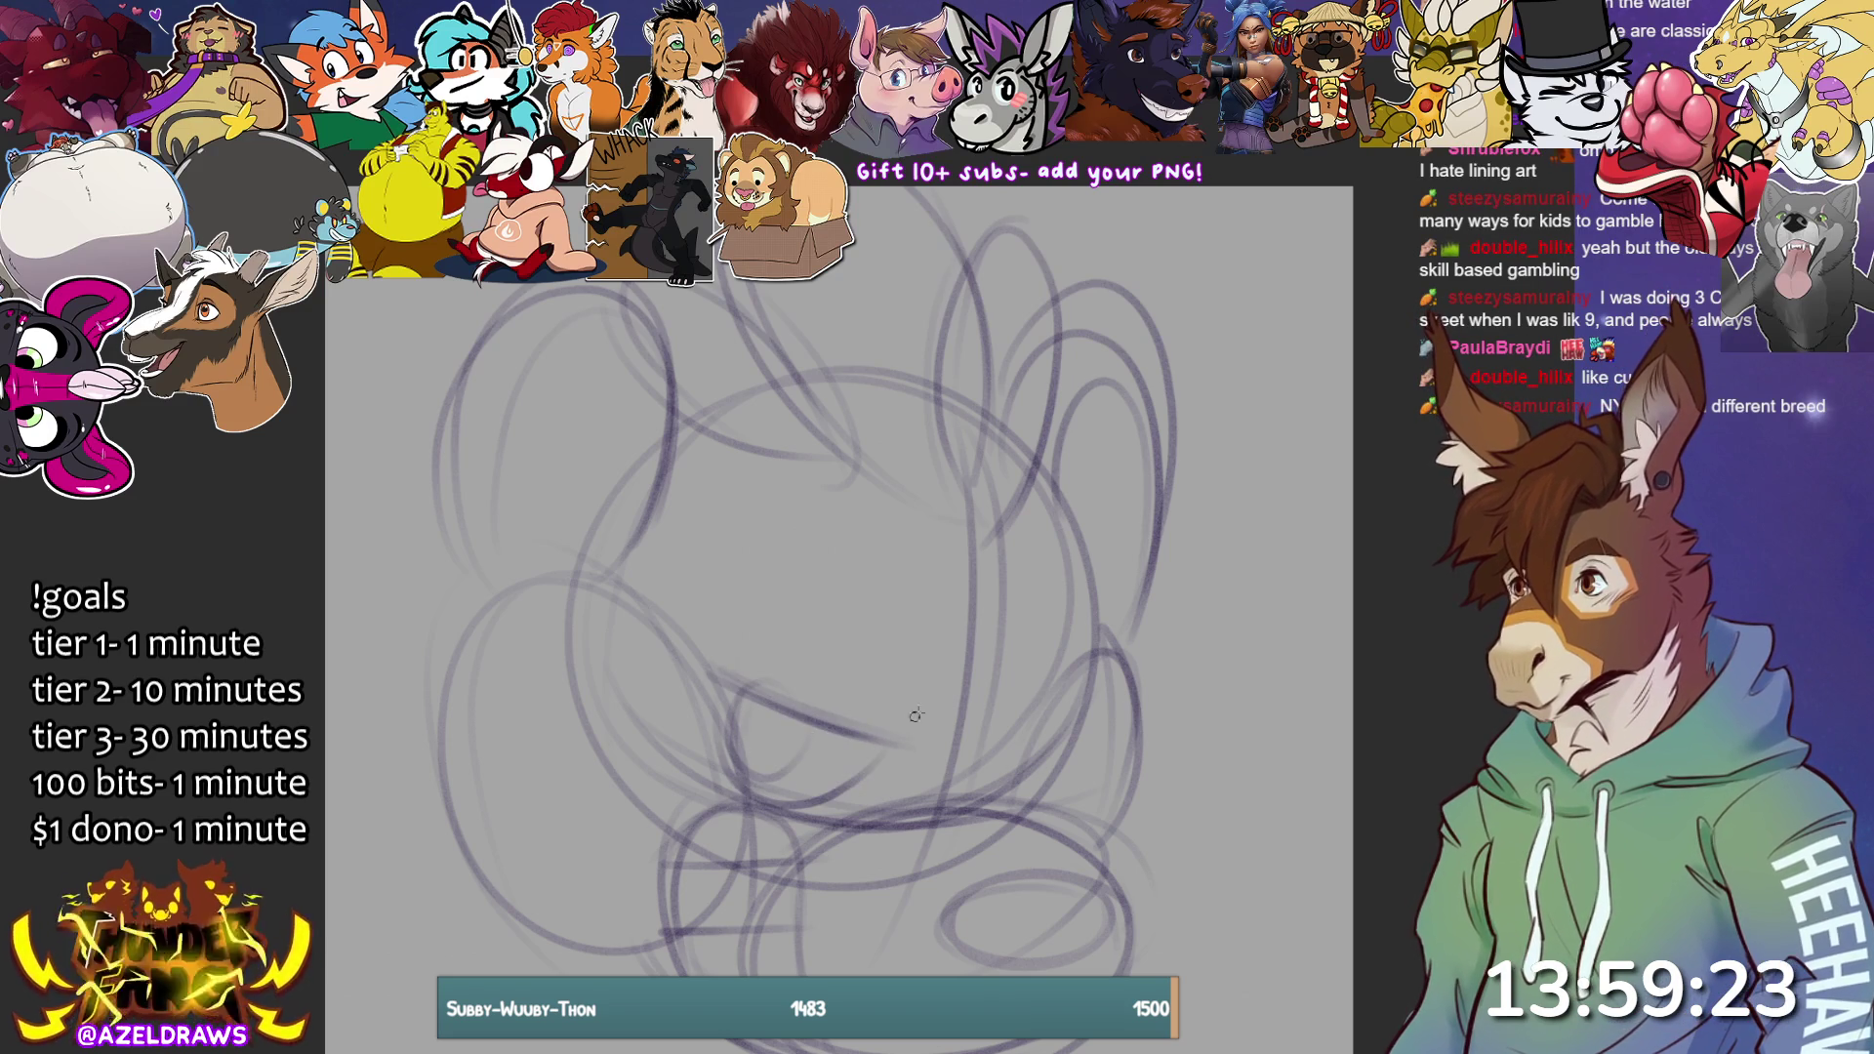
mouse_move(754, 673)
mouse_down()
mouse_move(778, 615)
mouse_move(884, 739)
mouse_move(806, 636)
mouse_up()
mouse_move(1059, 688)
mouse_down()
mouse_move(1020, 634)
mouse_move(979, 776)
mouse_move(1015, 742)
mouse_up()
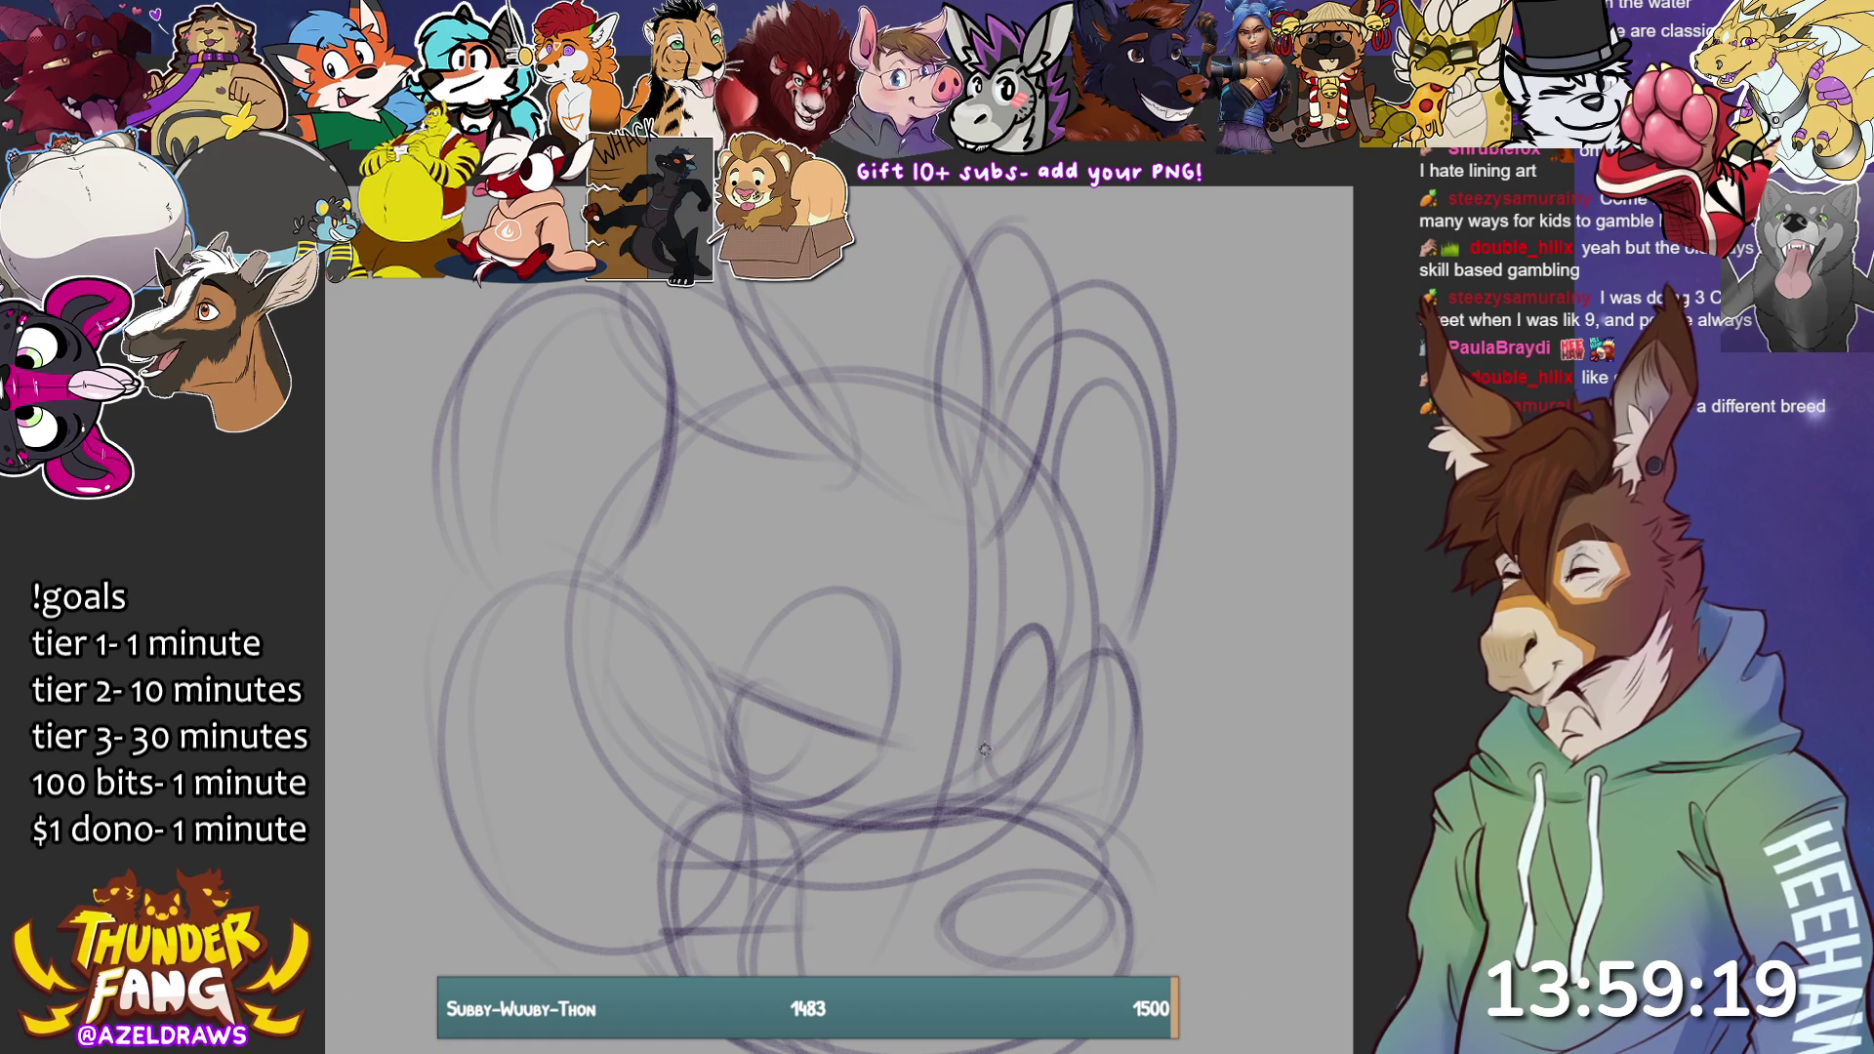
mouse_move(1024, 632)
mouse_down()
mouse_move(1049, 629)
mouse_move(1054, 689)
mouse_move(979, 759)
mouse_move(1044, 697)
mouse_up()
mouse_move(1015, 766)
mouse_down()
mouse_move(1015, 742)
mouse_move(1000, 789)
mouse_up()
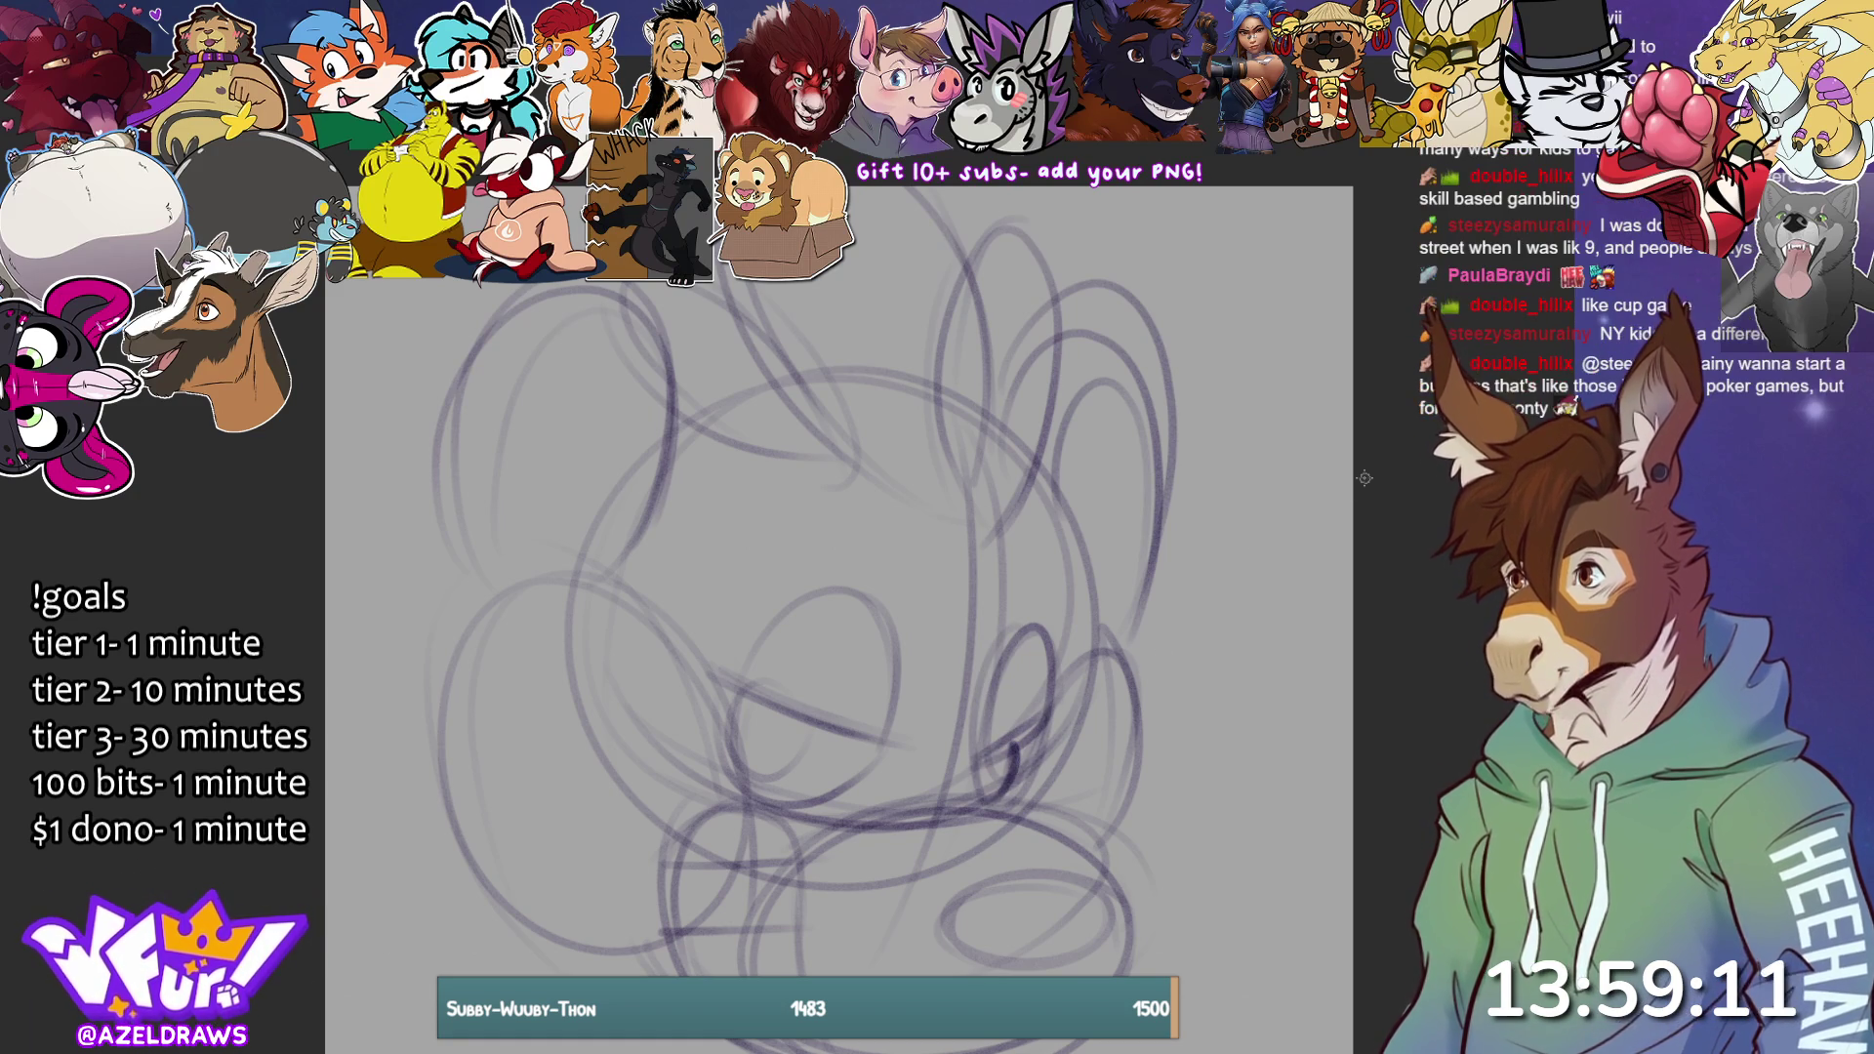
drag(556, 553, 552, 395)
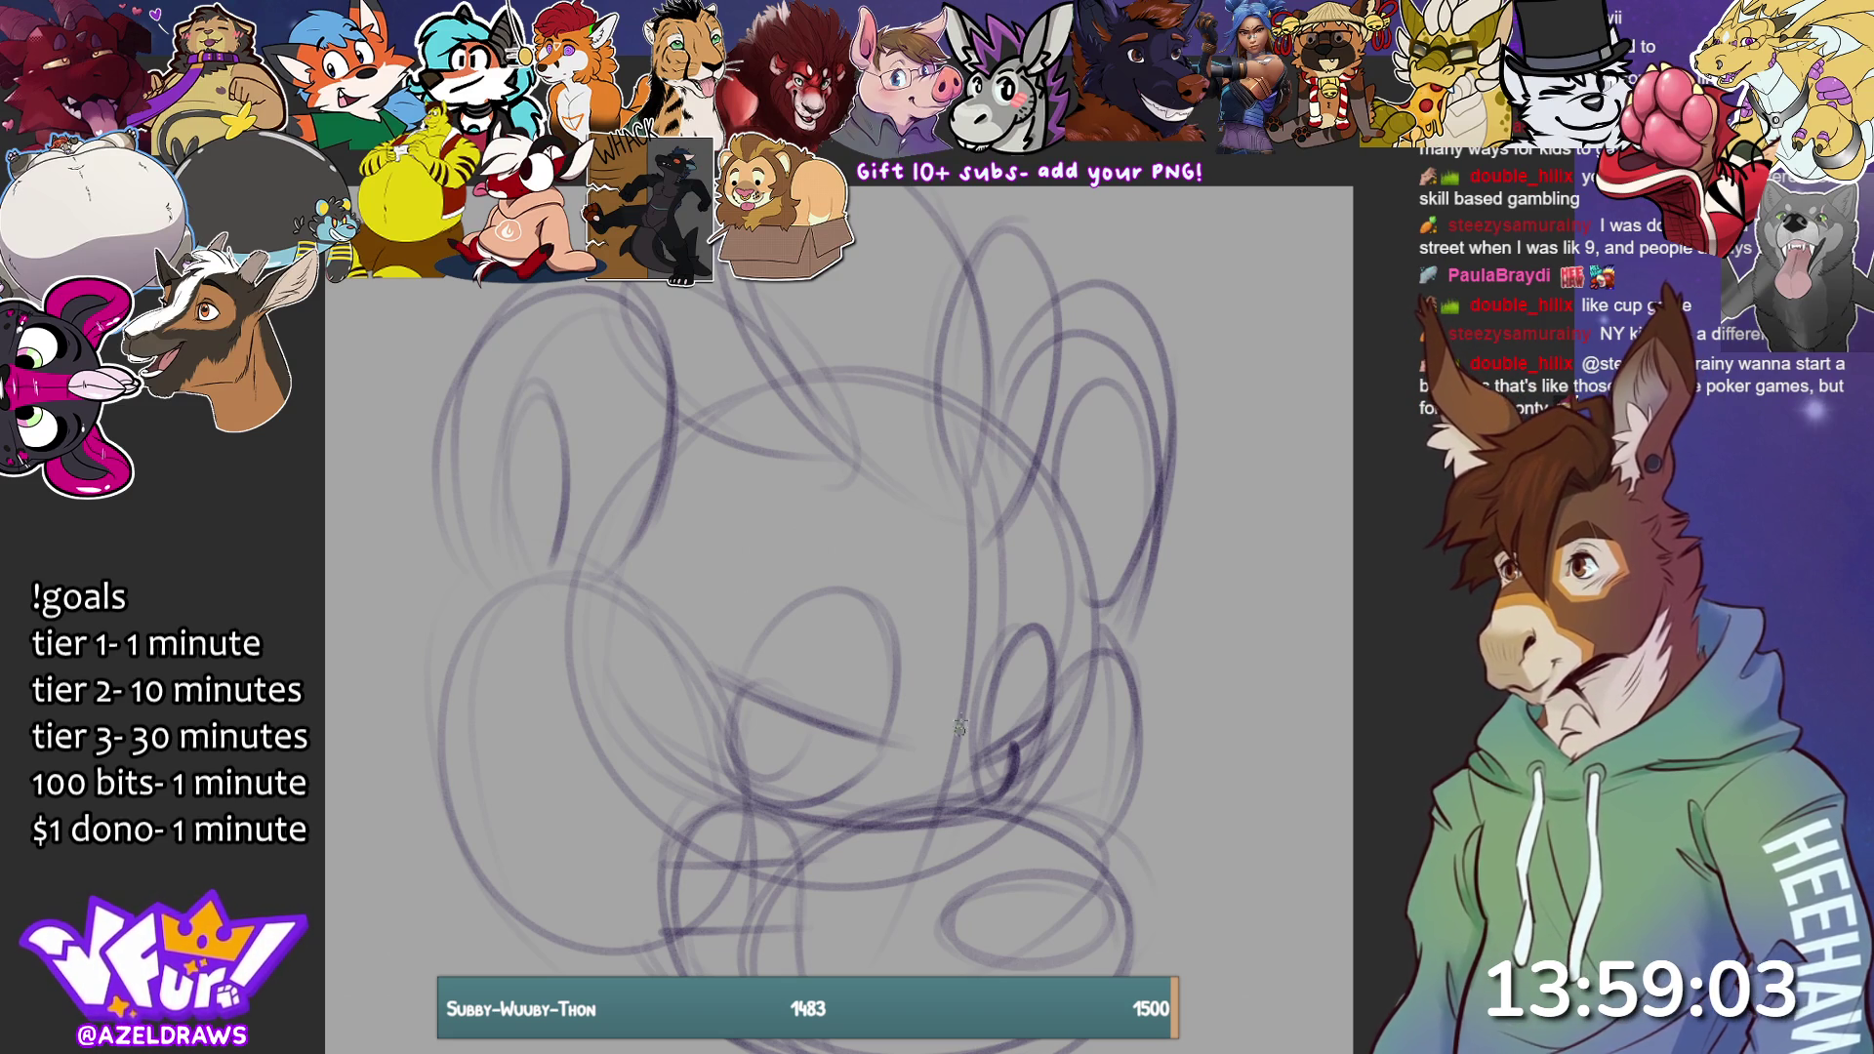
mouse_move(604, 595)
mouse_down()
mouse_move(473, 619)
mouse_move(475, 586)
mouse_move(449, 798)
mouse_up()
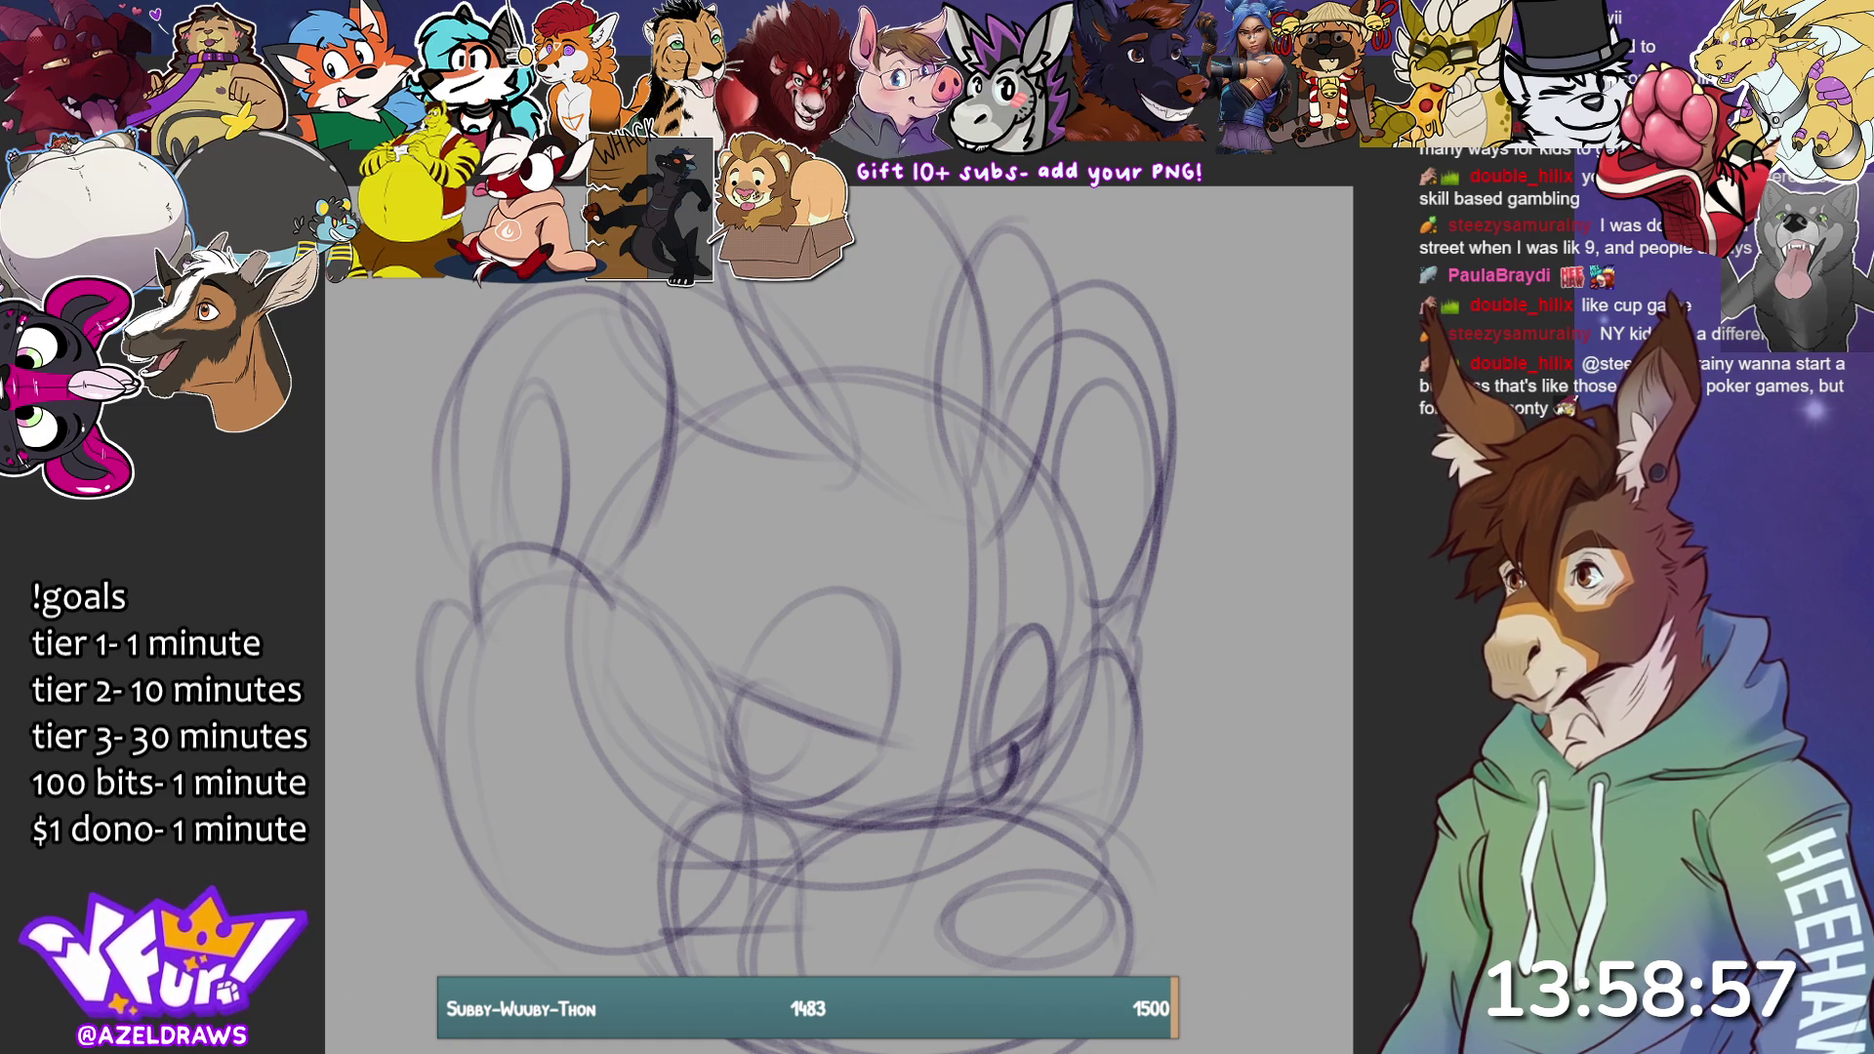
Move the whole sketch to the right with Ctrl+T and apply it.
key(ctrl+t)
mouse_move(1011, 767)
mouse_down()
mouse_move(1088, 738)
mouse_move(1122, 752)
mouse_up()
key(Return)
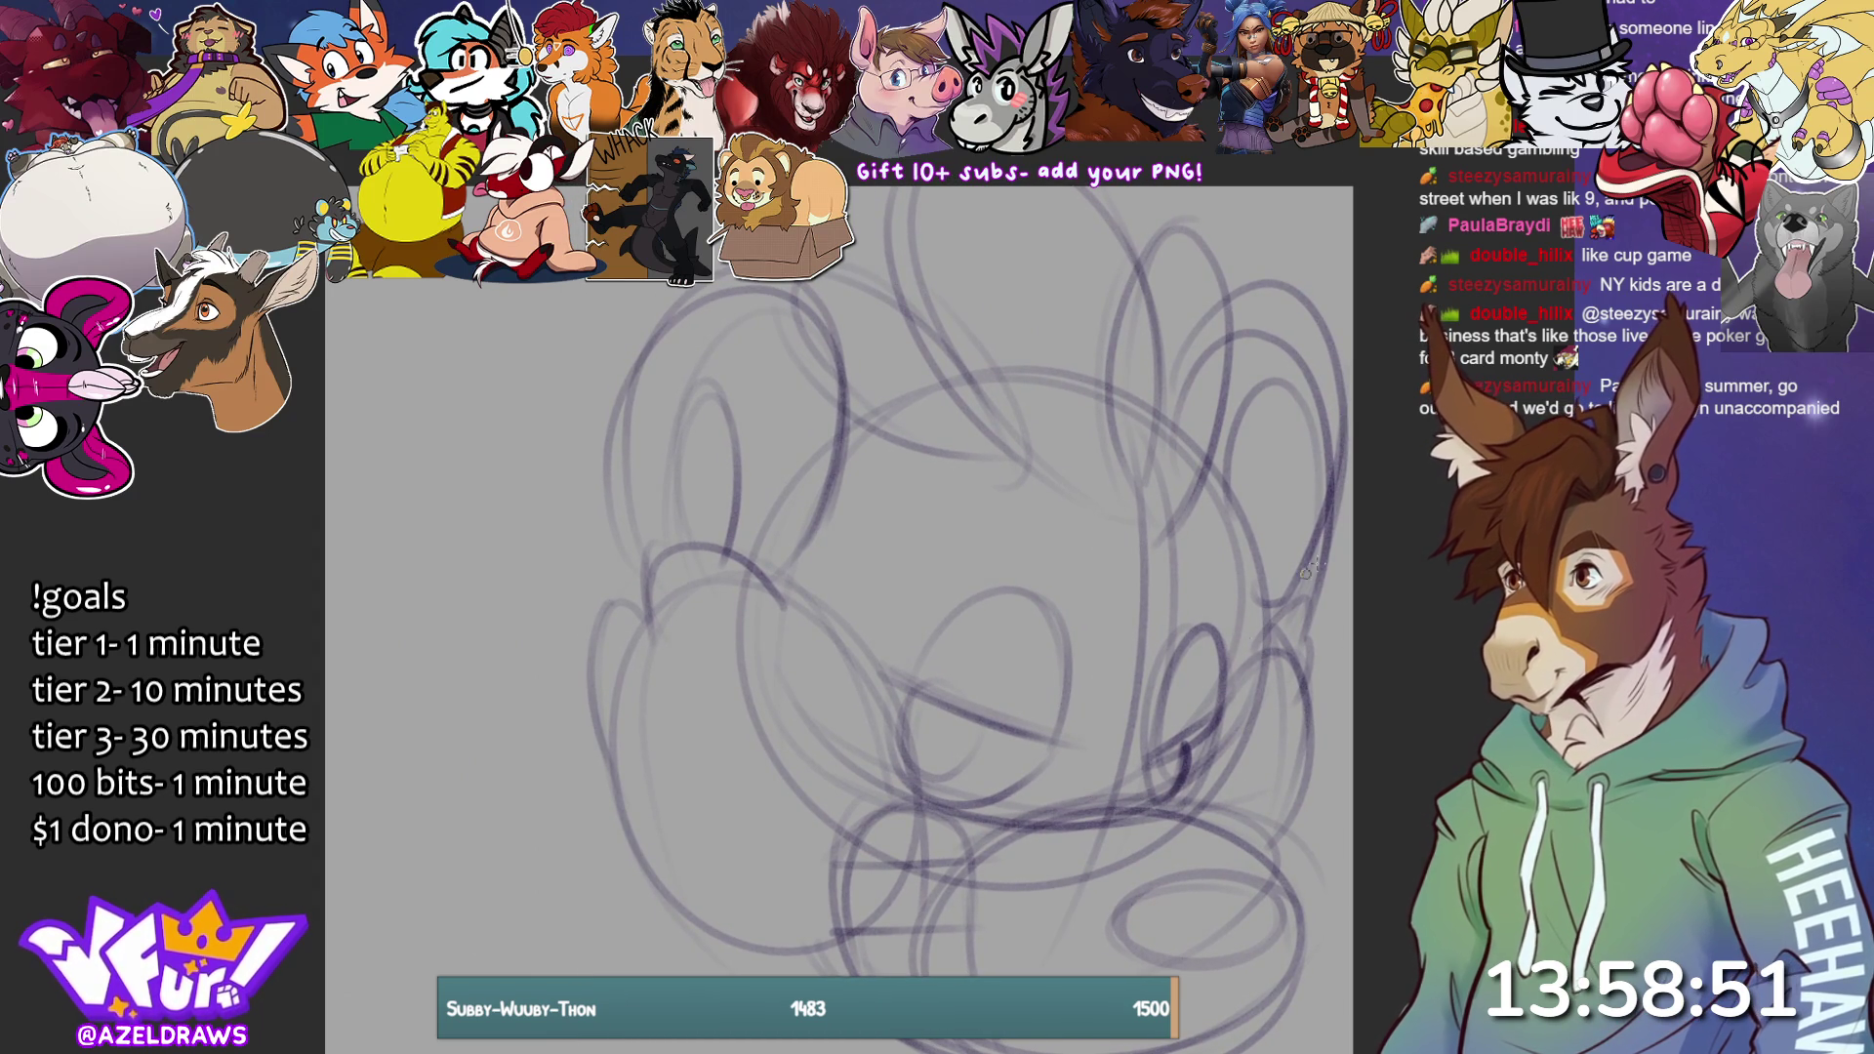
drag(1242, 637, 1164, 530)
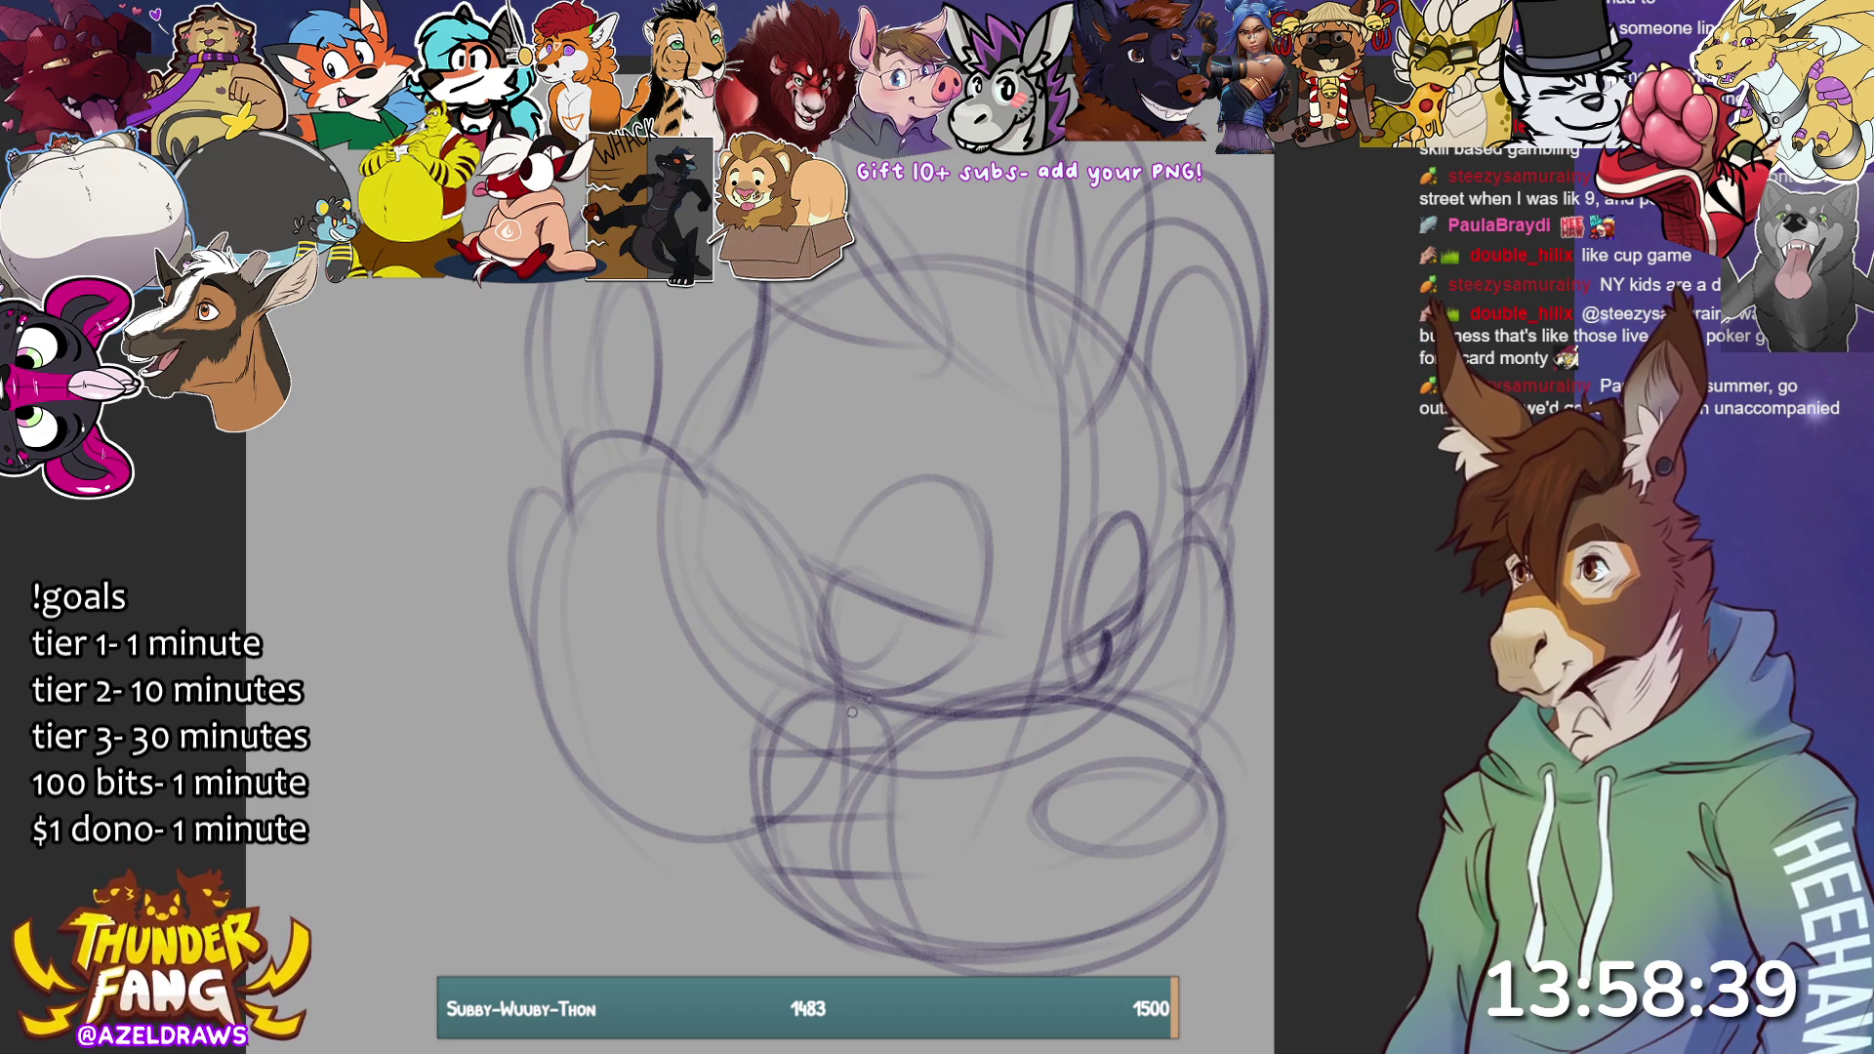
scroll(759, 784, down, 3)
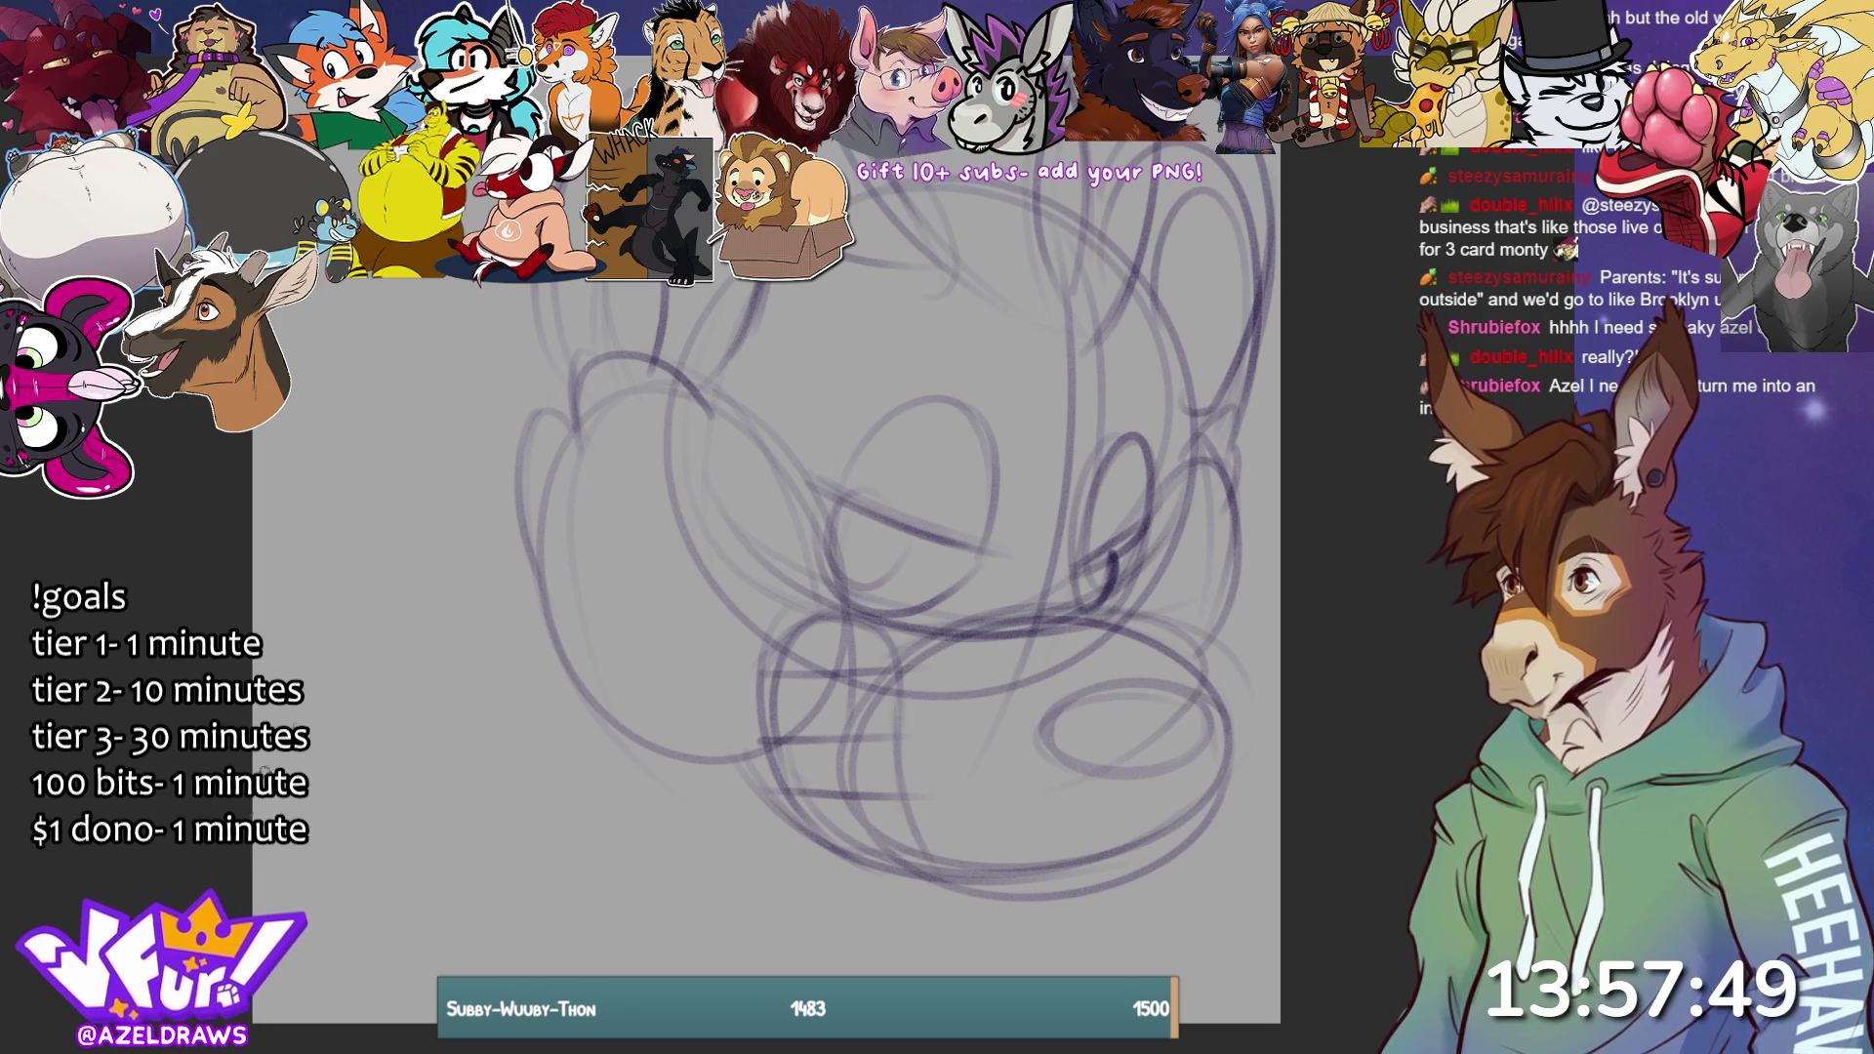
Draw a long curved arc left of the character with a parallel arc and a small oval below.
mouse_move(322, 669)
mouse_down()
mouse_move(502, 761)
mouse_move(532, 937)
mouse_up()
mouse_move(478, 713)
mouse_down()
mouse_move(255, 715)
mouse_move(517, 971)
mouse_up()
mouse_move(517, 883)
mouse_down()
mouse_move(633, 883)
mouse_move(674, 952)
mouse_up()
drag(565, 847, 495, 976)
drag(673, 907, 678, 976)
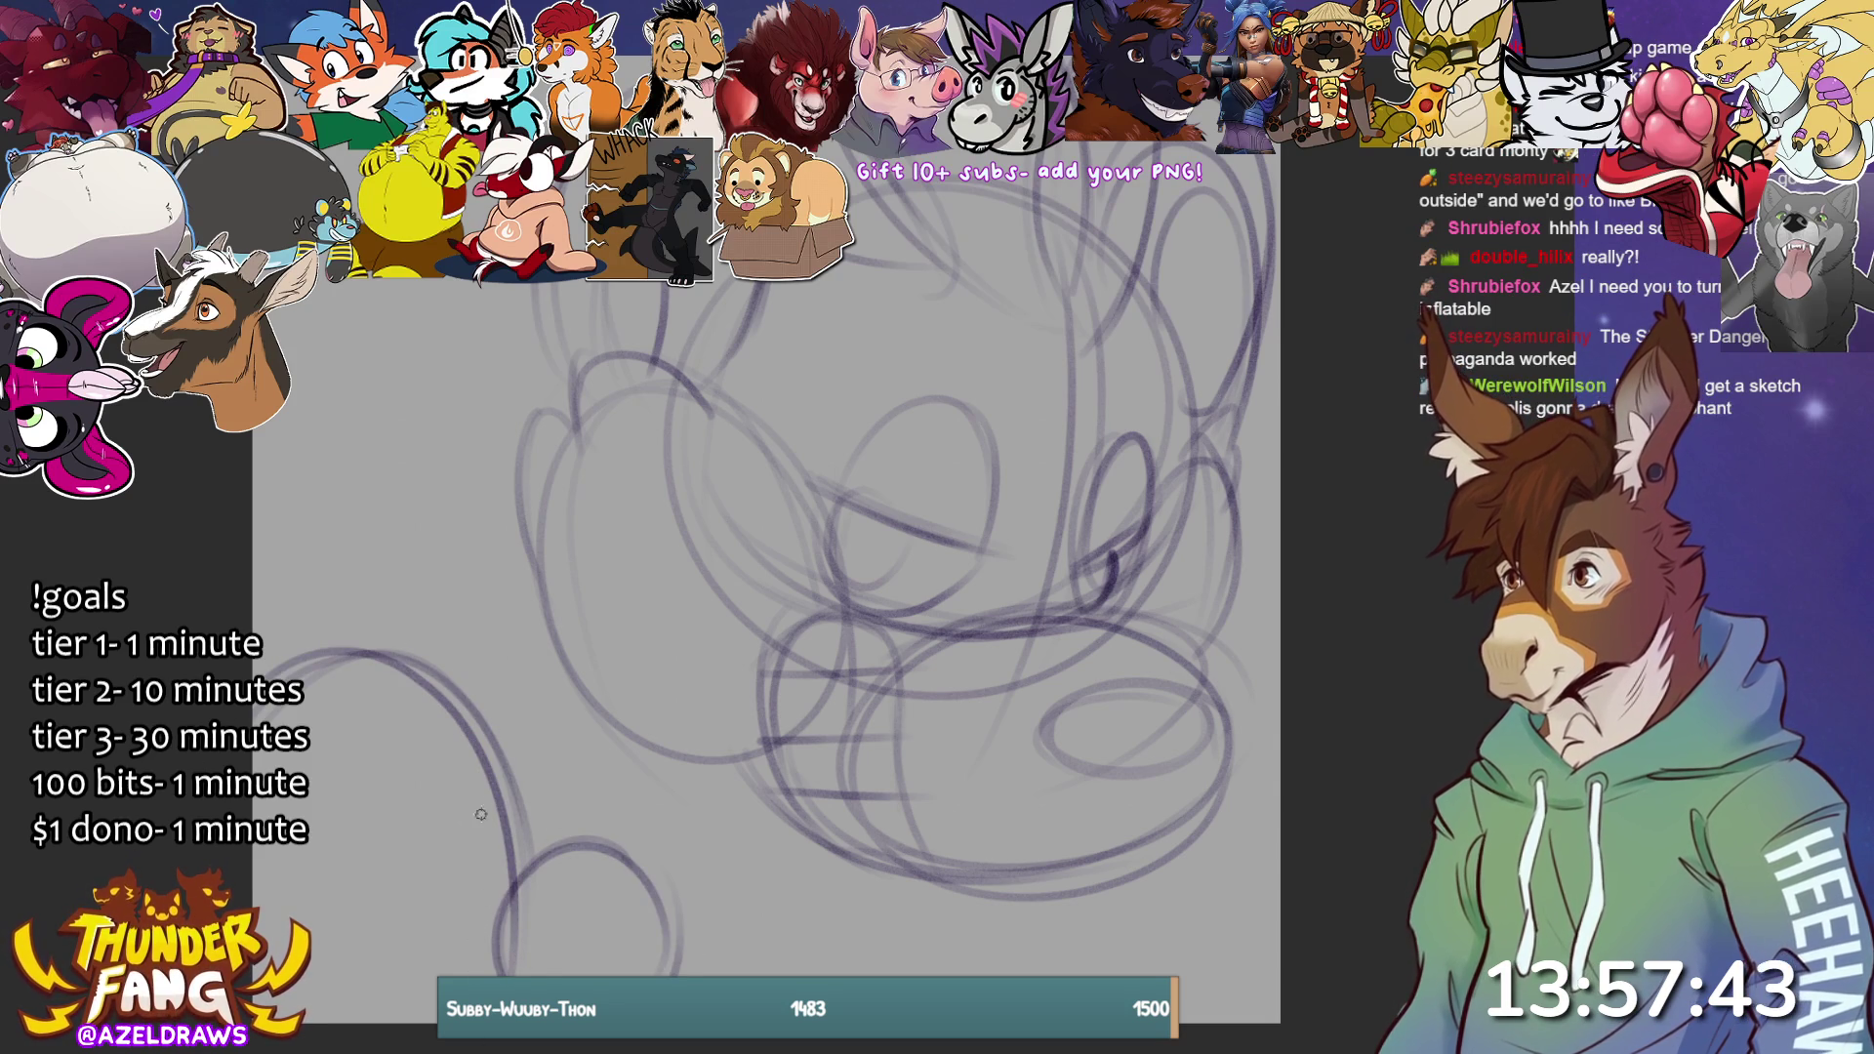
Sketch trial neck lines from the head, then undo all of them.
drag(605, 636, 574, 788)
drag(539, 566, 468, 744)
drag(607, 634, 586, 810)
mouse_move(548, 571)
mouse_down()
mouse_move(625, 549)
mouse_move(629, 575)
mouse_move(547, 566)
mouse_move(527, 532)
mouse_move(595, 534)
mouse_move(659, 583)
mouse_move(512, 553)
mouse_move(595, 576)
mouse_move(629, 559)
mouse_move(528, 542)
mouse_move(528, 598)
mouse_move(597, 621)
mouse_move(649, 610)
mouse_move(656, 577)
mouse_move(572, 577)
mouse_move(638, 573)
mouse_move(564, 806)
mouse_move(615, 674)
mouse_up()
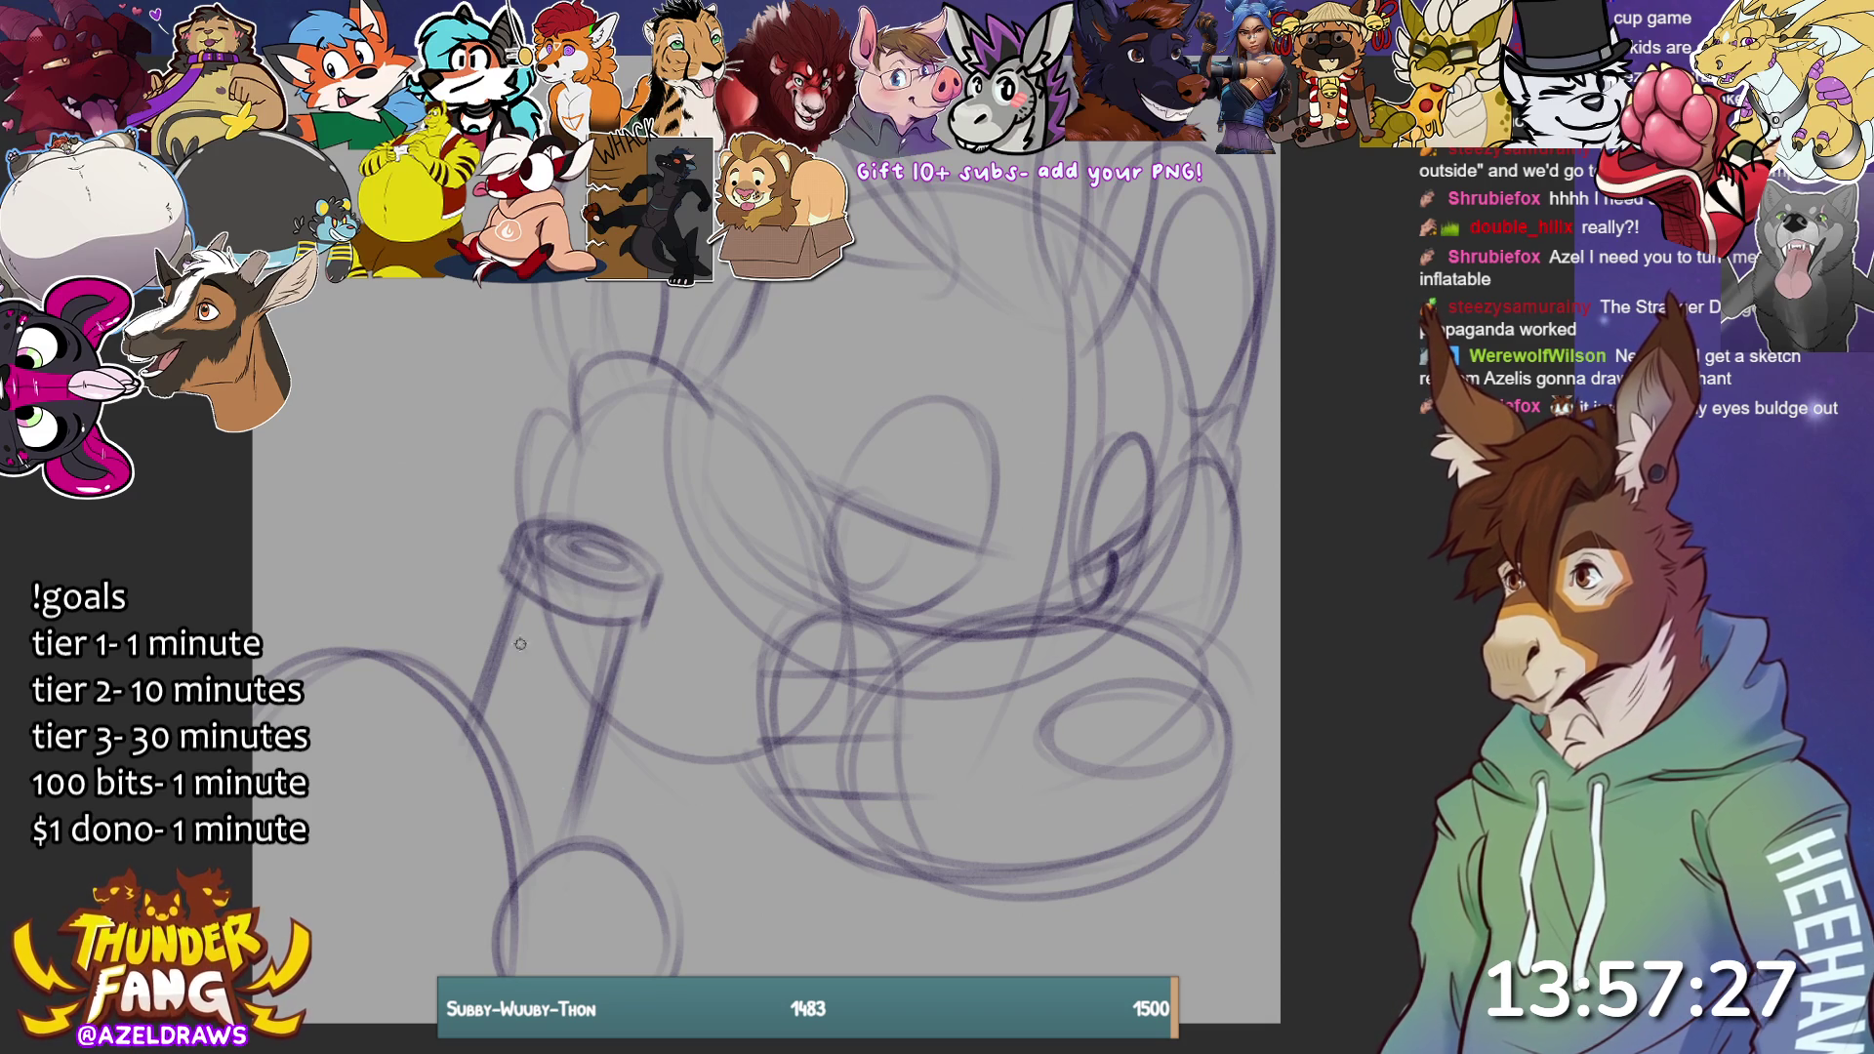
key(ctrl+z)
key(ctrl+z)
key(ctrl+z)
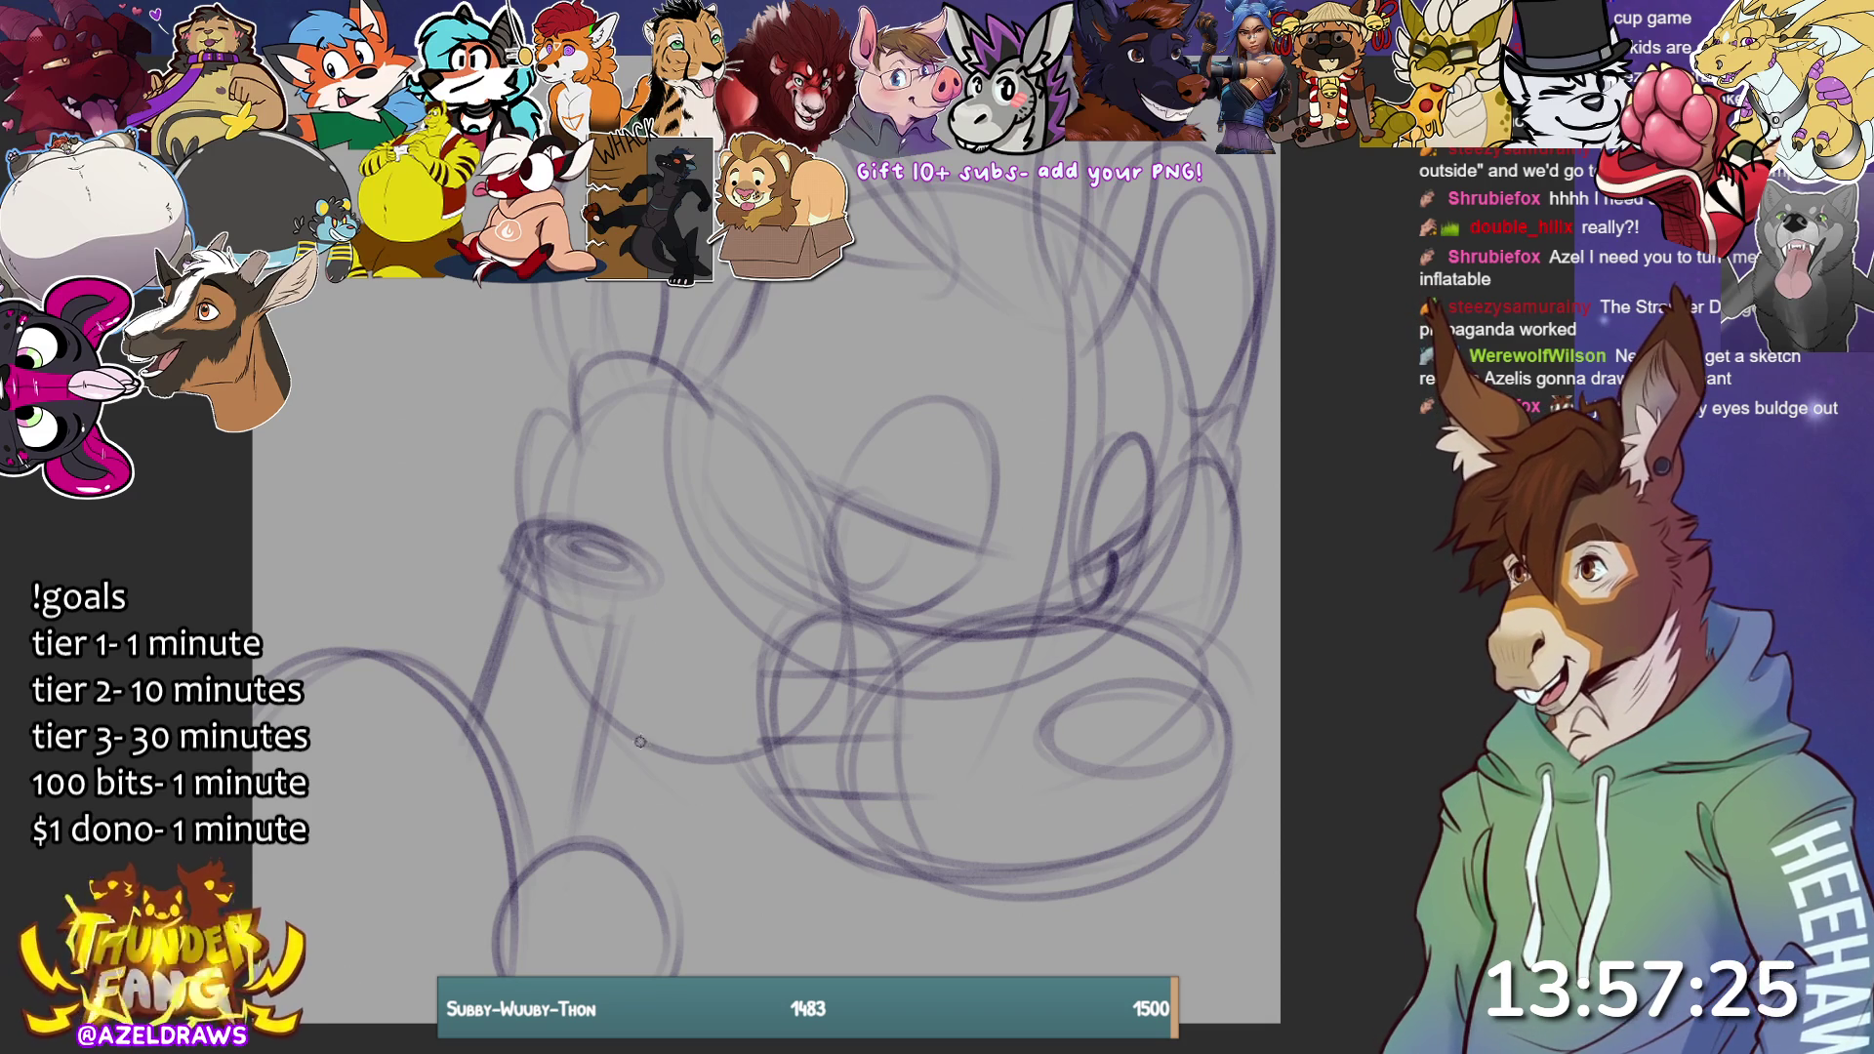
key(ctrl+z)
key(ctrl+z)
key(ctrl+z)
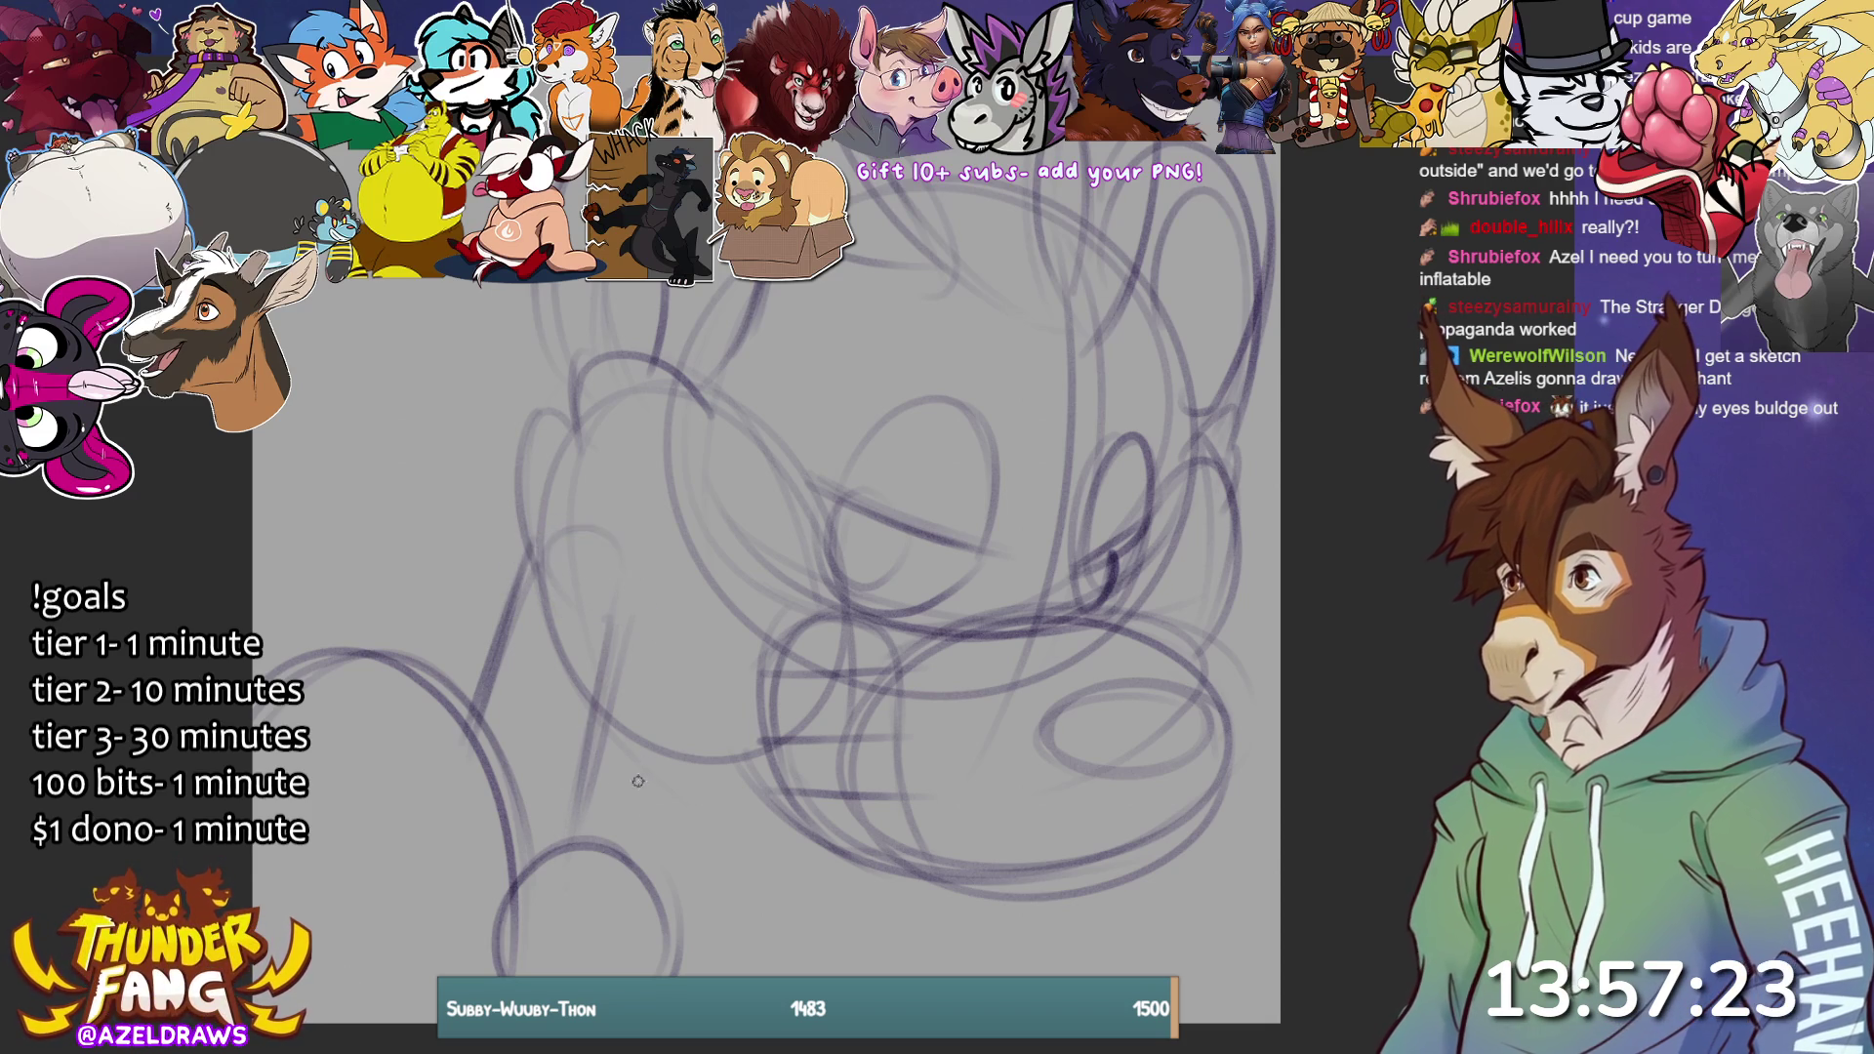
key(ctrl+z)
key(ctrl+z)
key(ctrl+z)
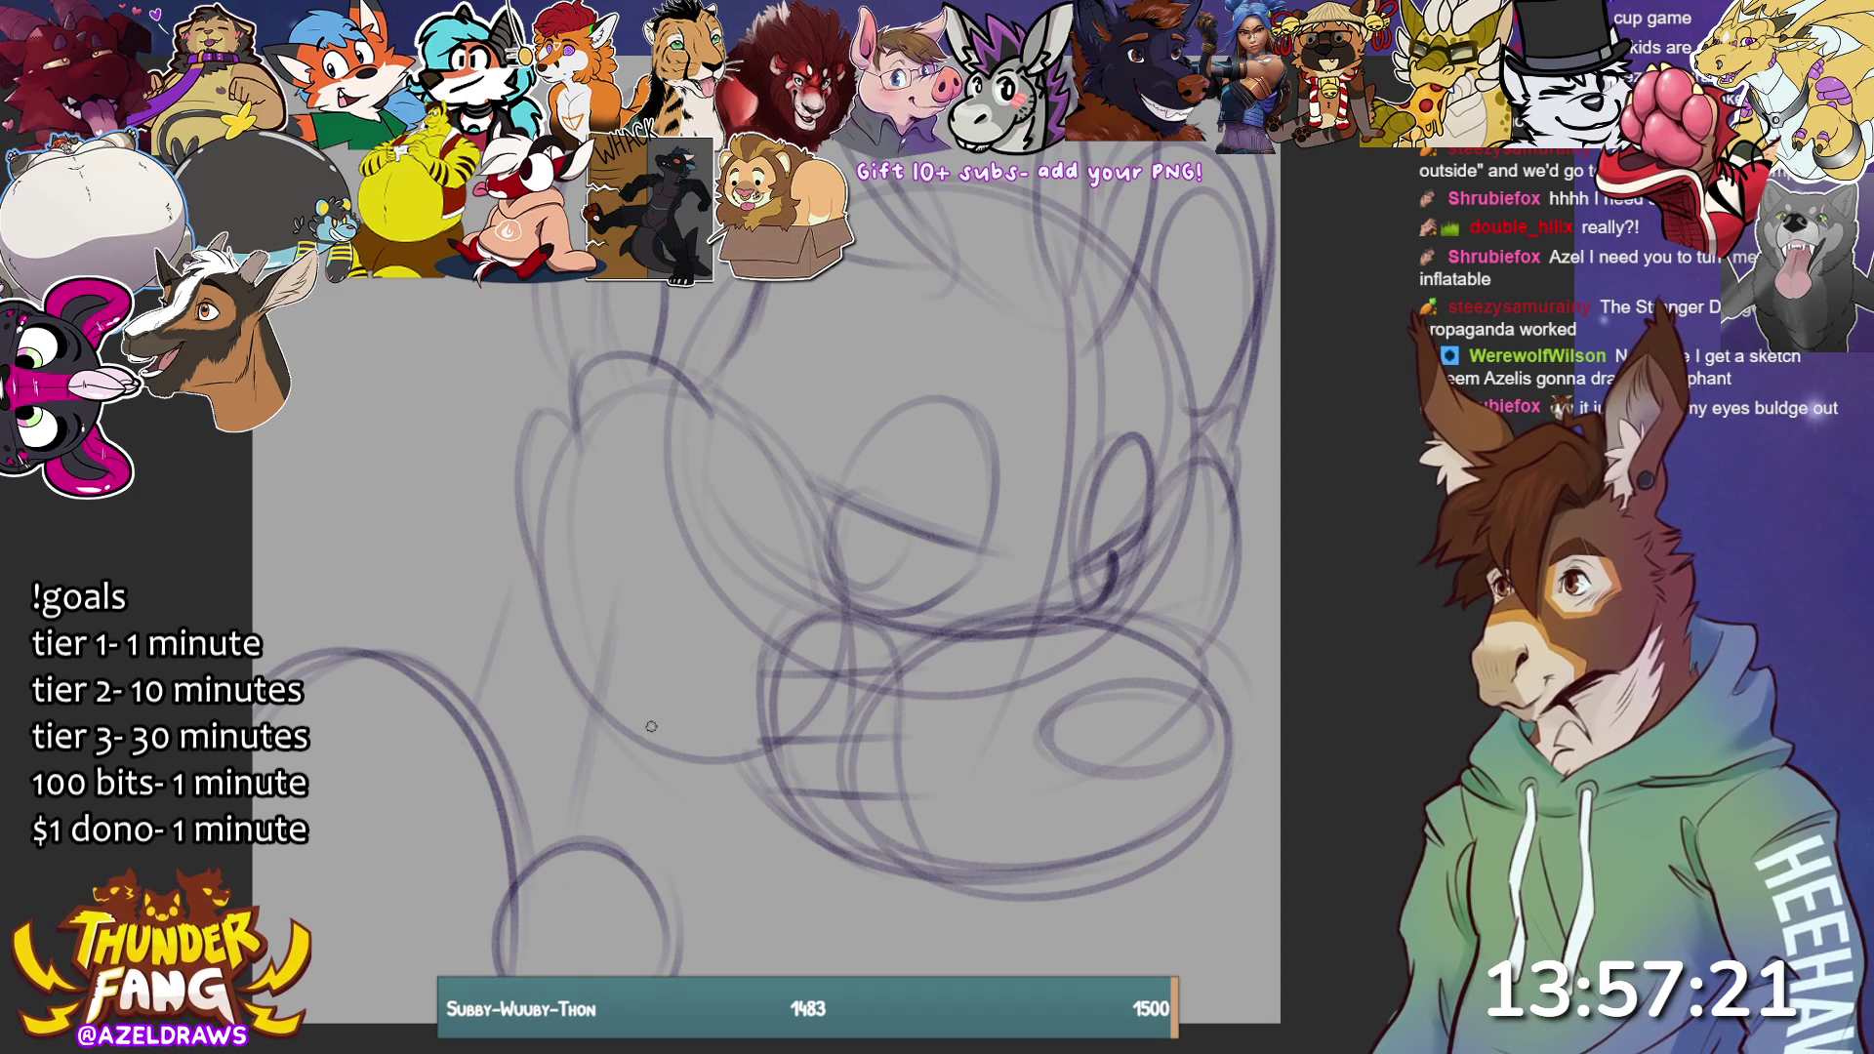
key(ctrl+z)
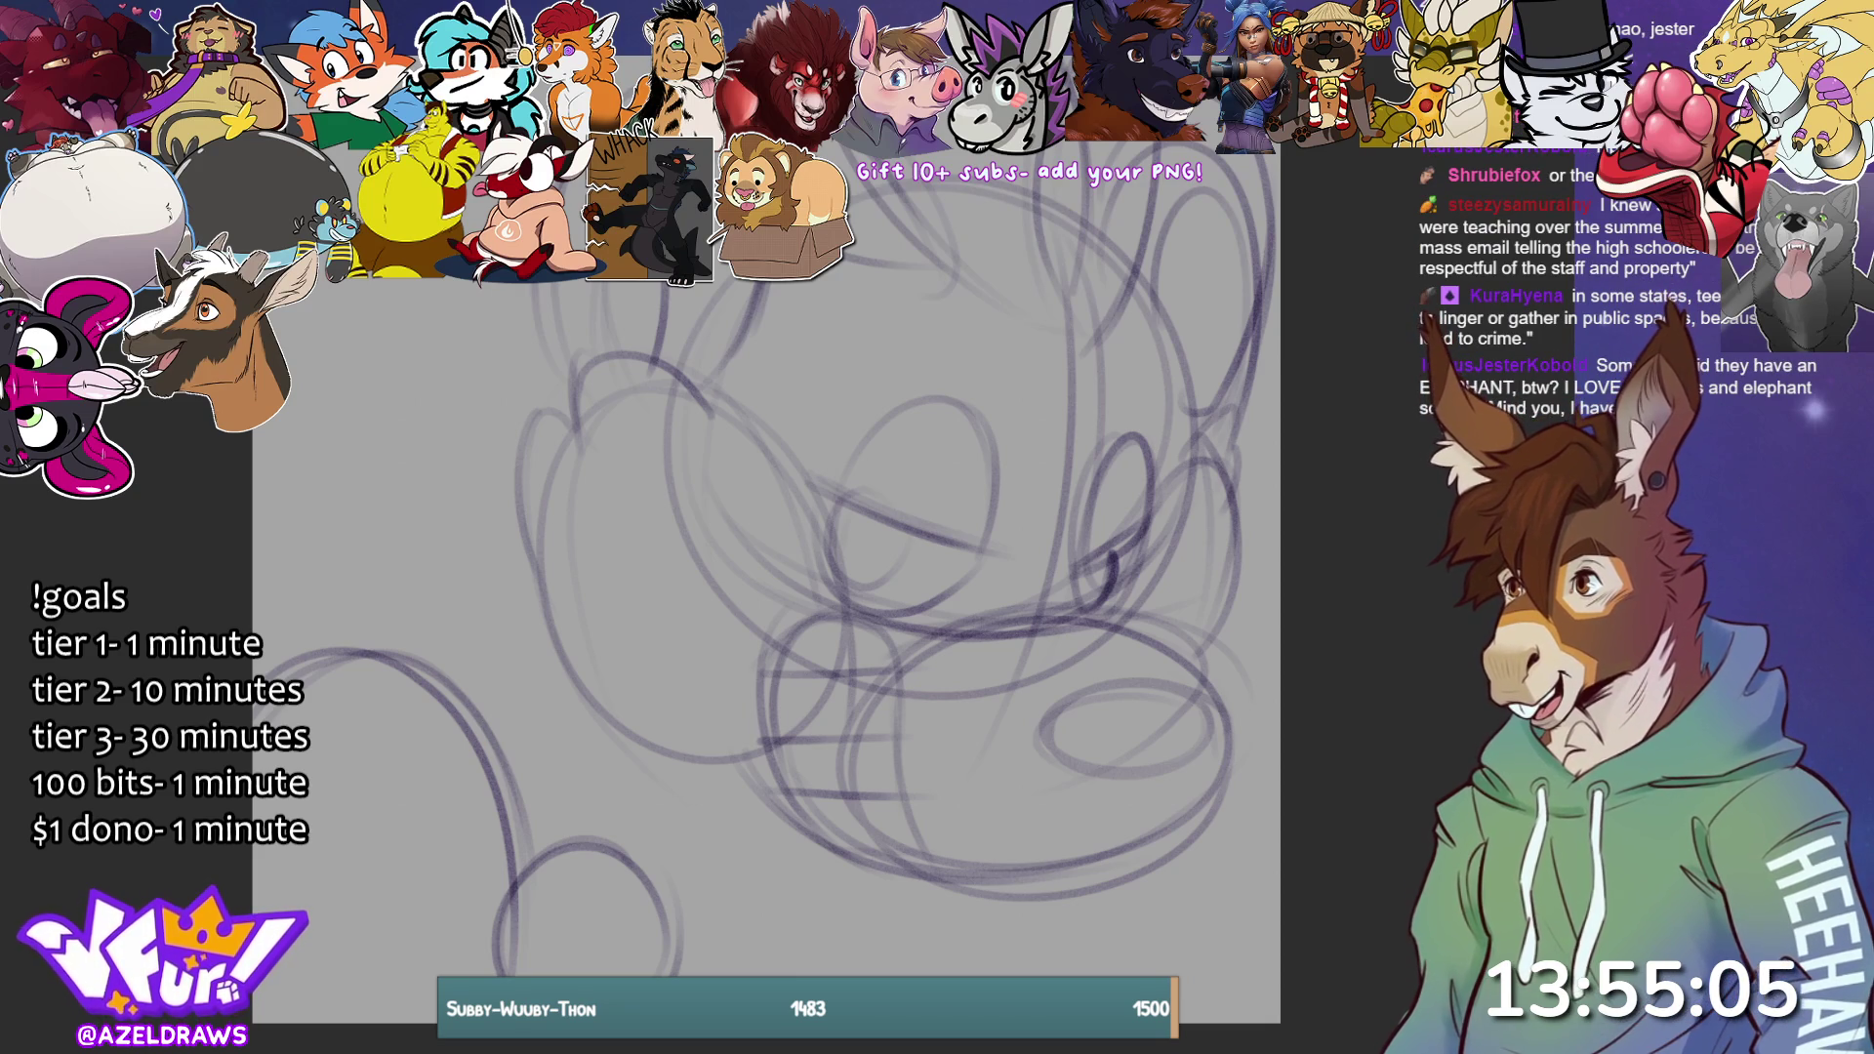
Sketch curves down the body side, an ear curve, and the raised arm holding an object at upper left.
mouse_move(546, 902)
mouse_down()
mouse_move(585, 810)
mouse_move(532, 585)
mouse_move(537, 752)
mouse_move(518, 818)
mouse_up()
drag(512, 625, 522, 815)
drag(532, 634, 527, 727)
mouse_move(537, 570)
mouse_down()
mouse_move(500, 615)
mouse_move(542, 532)
mouse_move(493, 552)
mouse_move(467, 624)
mouse_move(491, 549)
mouse_up()
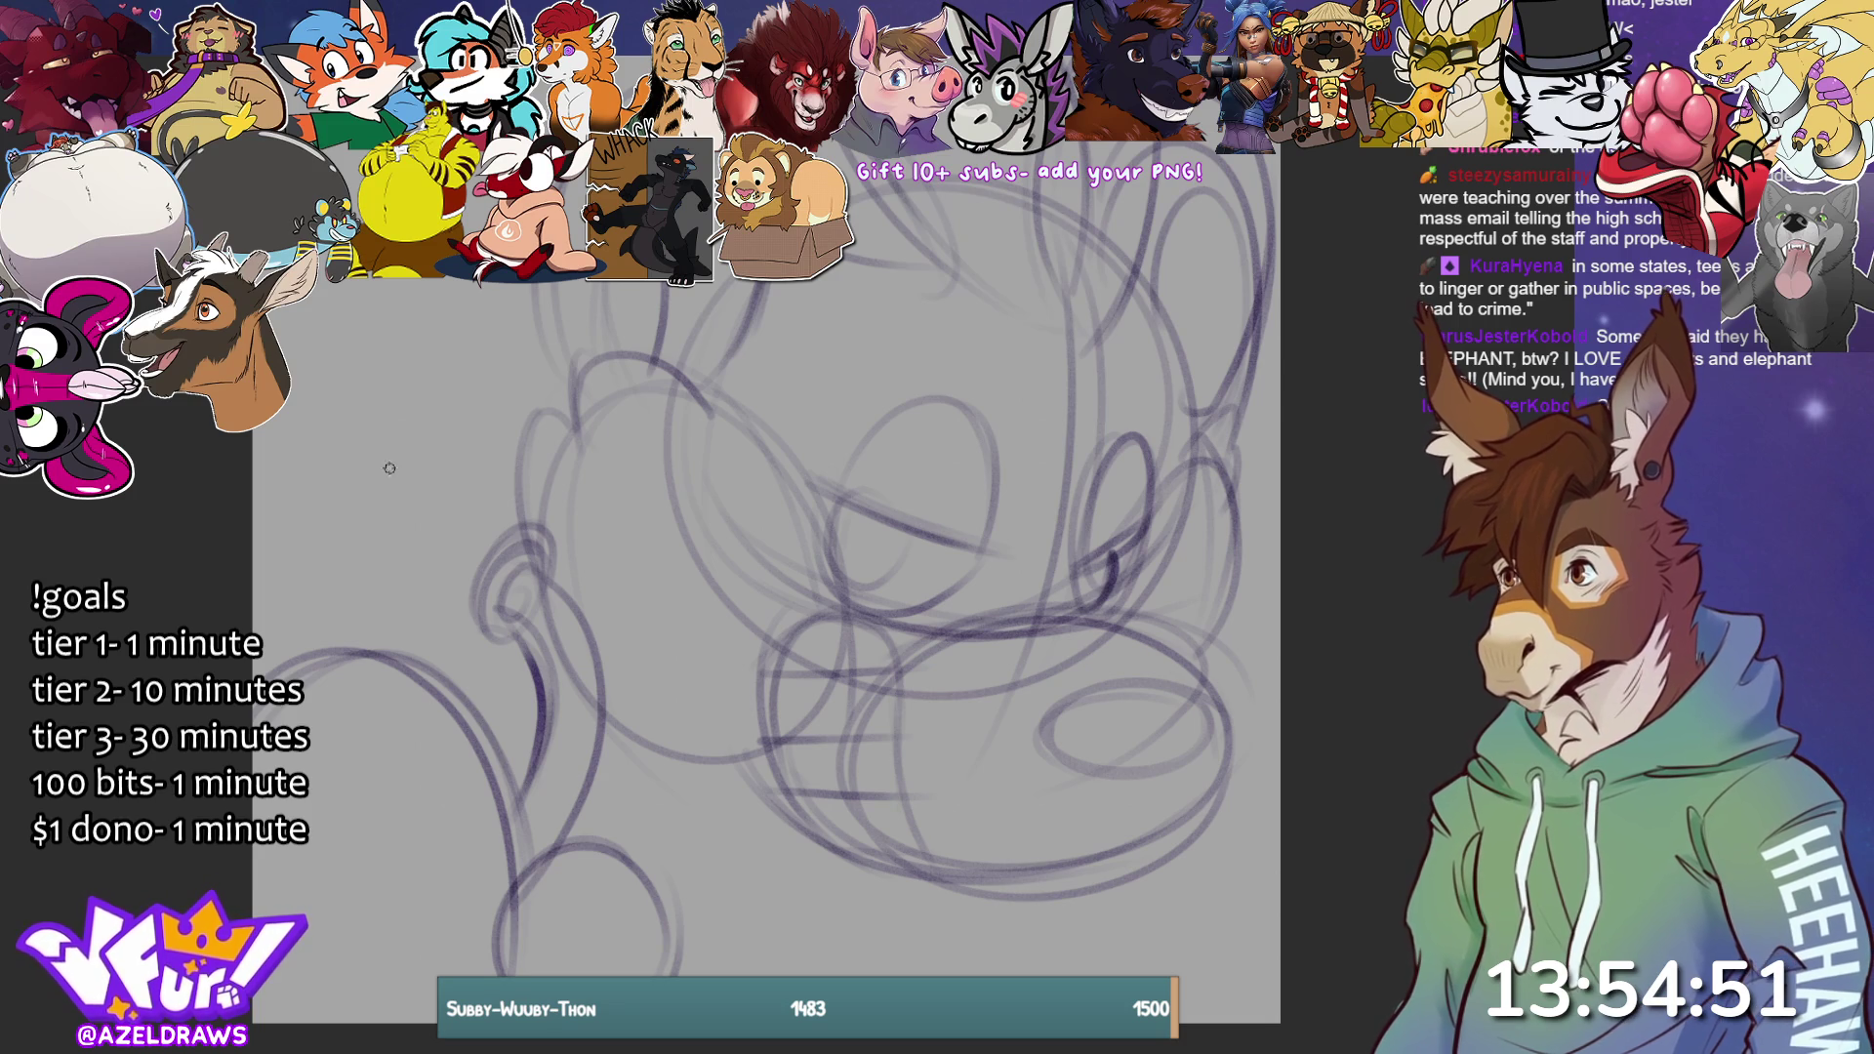
mouse_move(408, 445)
mouse_down()
mouse_move(357, 524)
mouse_move(473, 624)
mouse_up()
drag(400, 442, 539, 529)
mouse_move(325, 437)
mouse_down()
mouse_move(357, 486)
mouse_move(325, 434)
mouse_move(446, 480)
mouse_up()
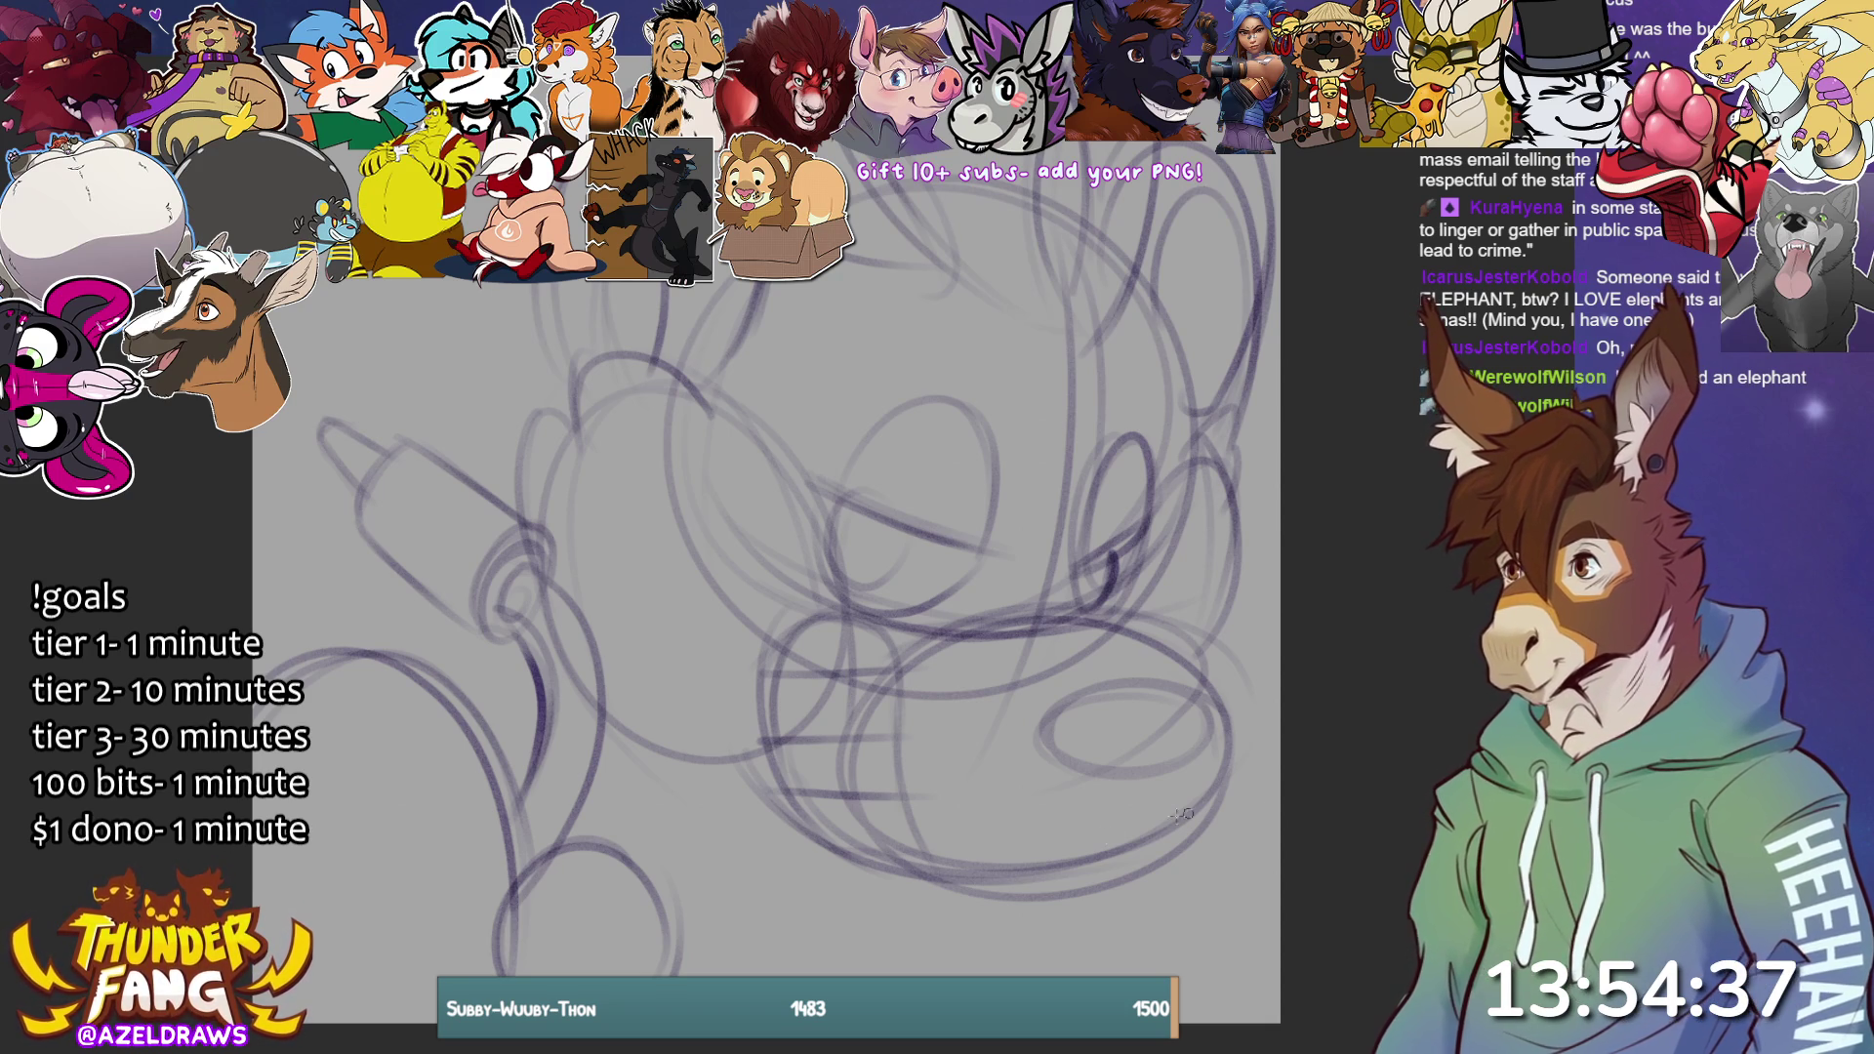
Darken a short stroke at the bottom right and sketch lines on the head's upper right.
mouse_move(1037, 974)
mouse_down()
mouse_move(1019, 906)
mouse_move(1041, 974)
mouse_up()
drag(1027, 888, 1049, 976)
drag(1030, 892, 1050, 974)
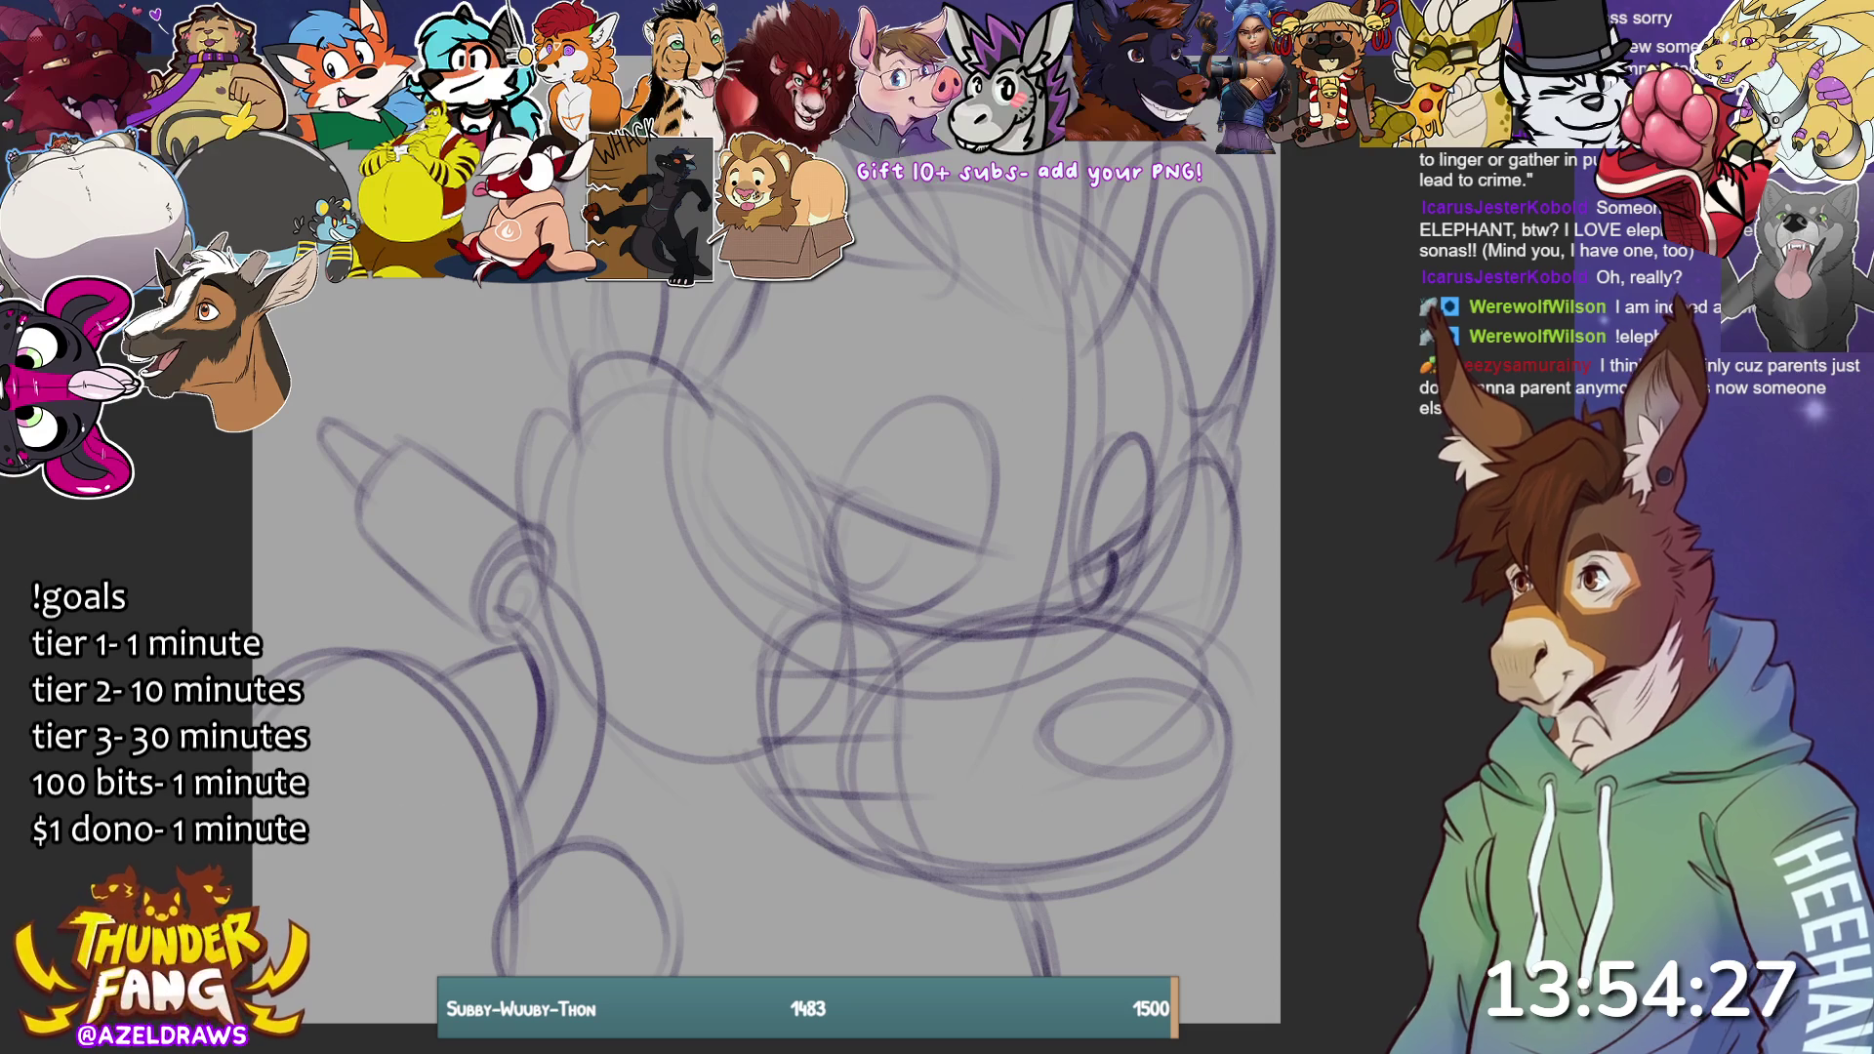
drag(1007, 337, 1050, 388)
drag(971, 296, 1117, 188)
drag(1108, 336, 1113, 227)
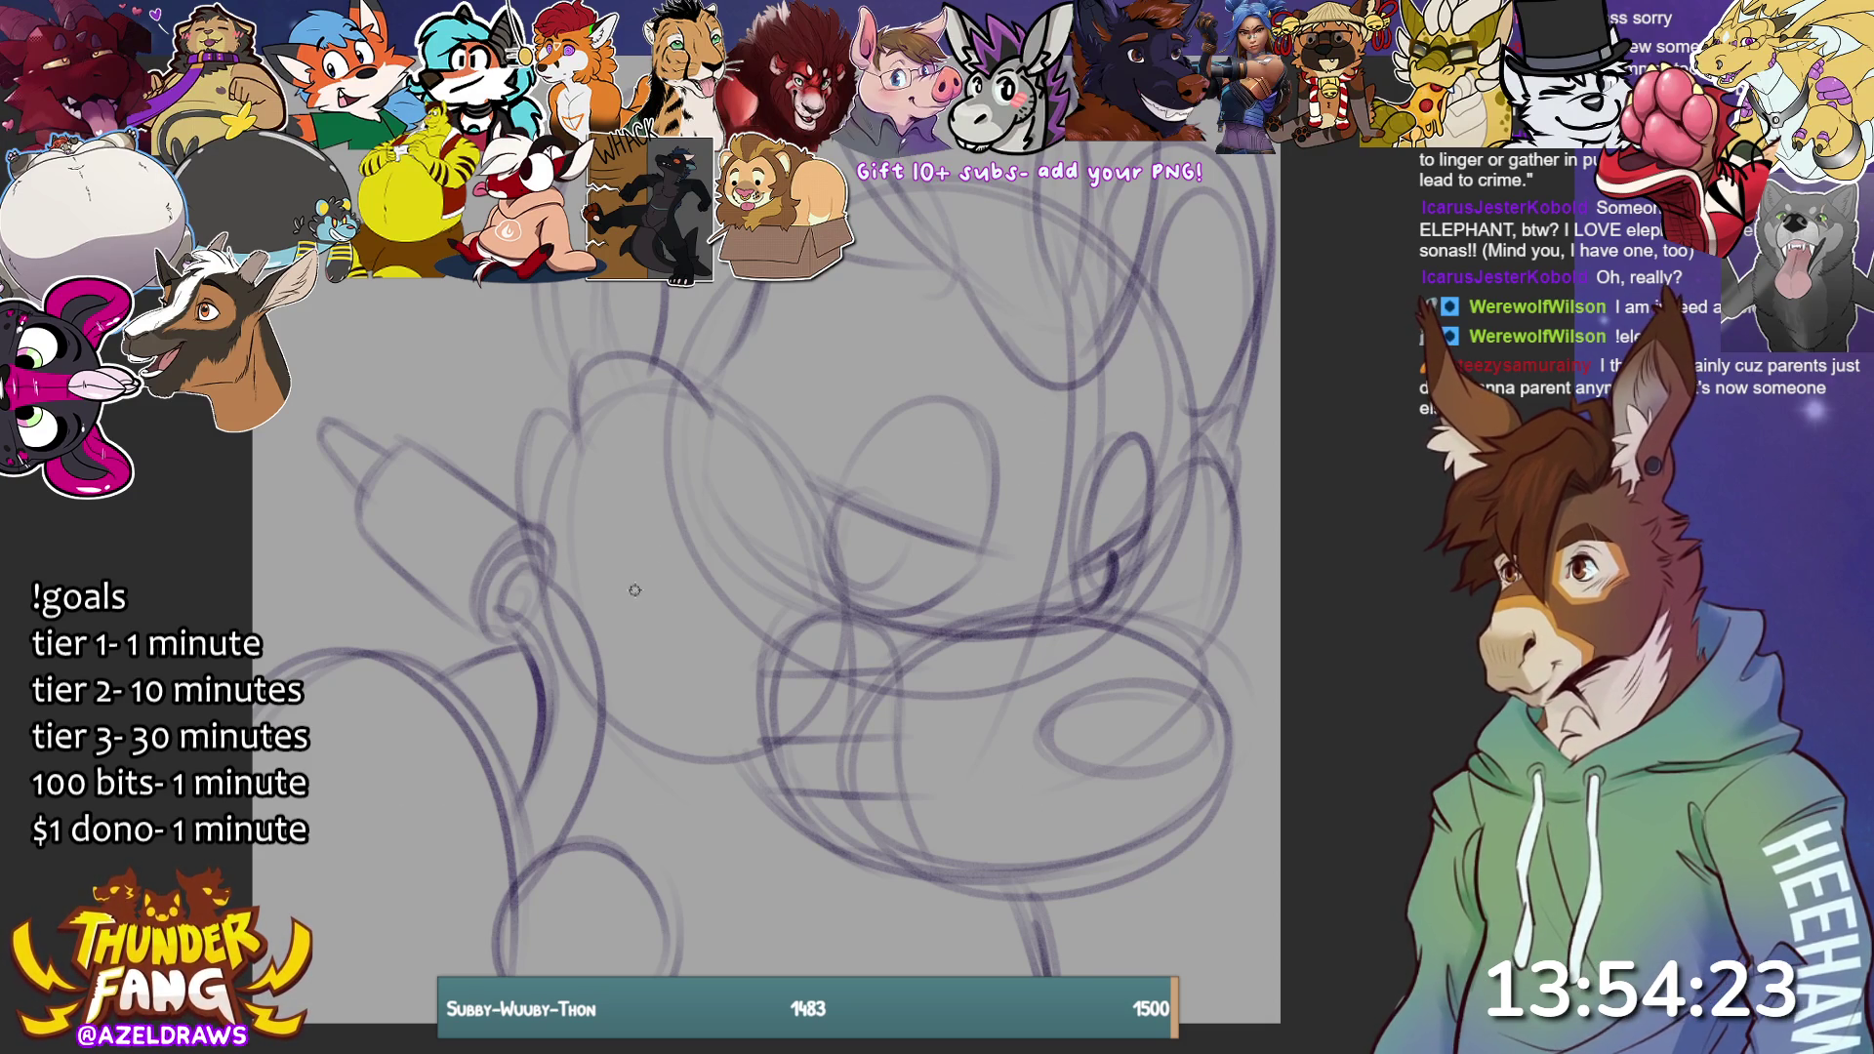
Add a V-line in the face, an arc over the head, and small shapes at the lower left.
mouse_move(630, 493)
mouse_down()
mouse_move(625, 615)
mouse_move(670, 541)
mouse_up()
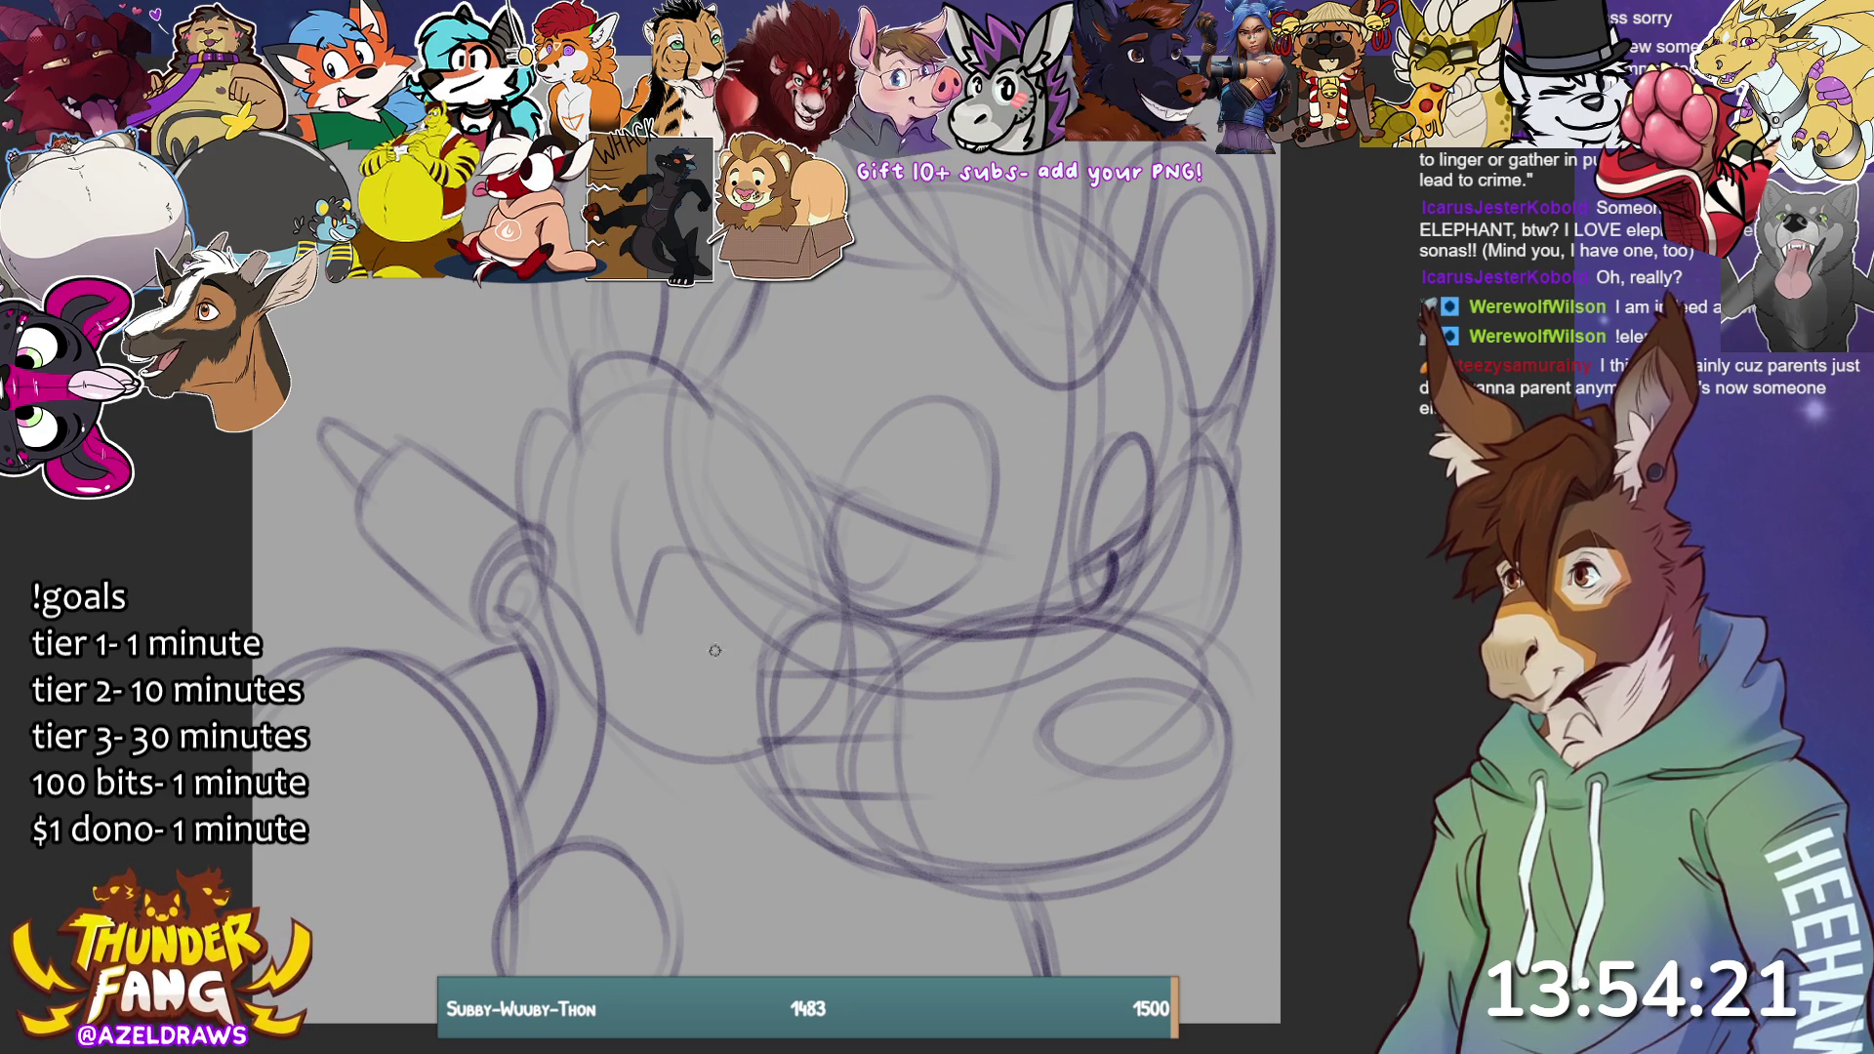
mouse_move(671, 435)
mouse_down()
mouse_move(674, 488)
mouse_move(767, 451)
mouse_up()
mouse_move(834, 357)
mouse_down()
mouse_move(1030, 477)
mouse_move(1132, 367)
mouse_move(1191, 599)
mouse_move(1152, 543)
mouse_up()
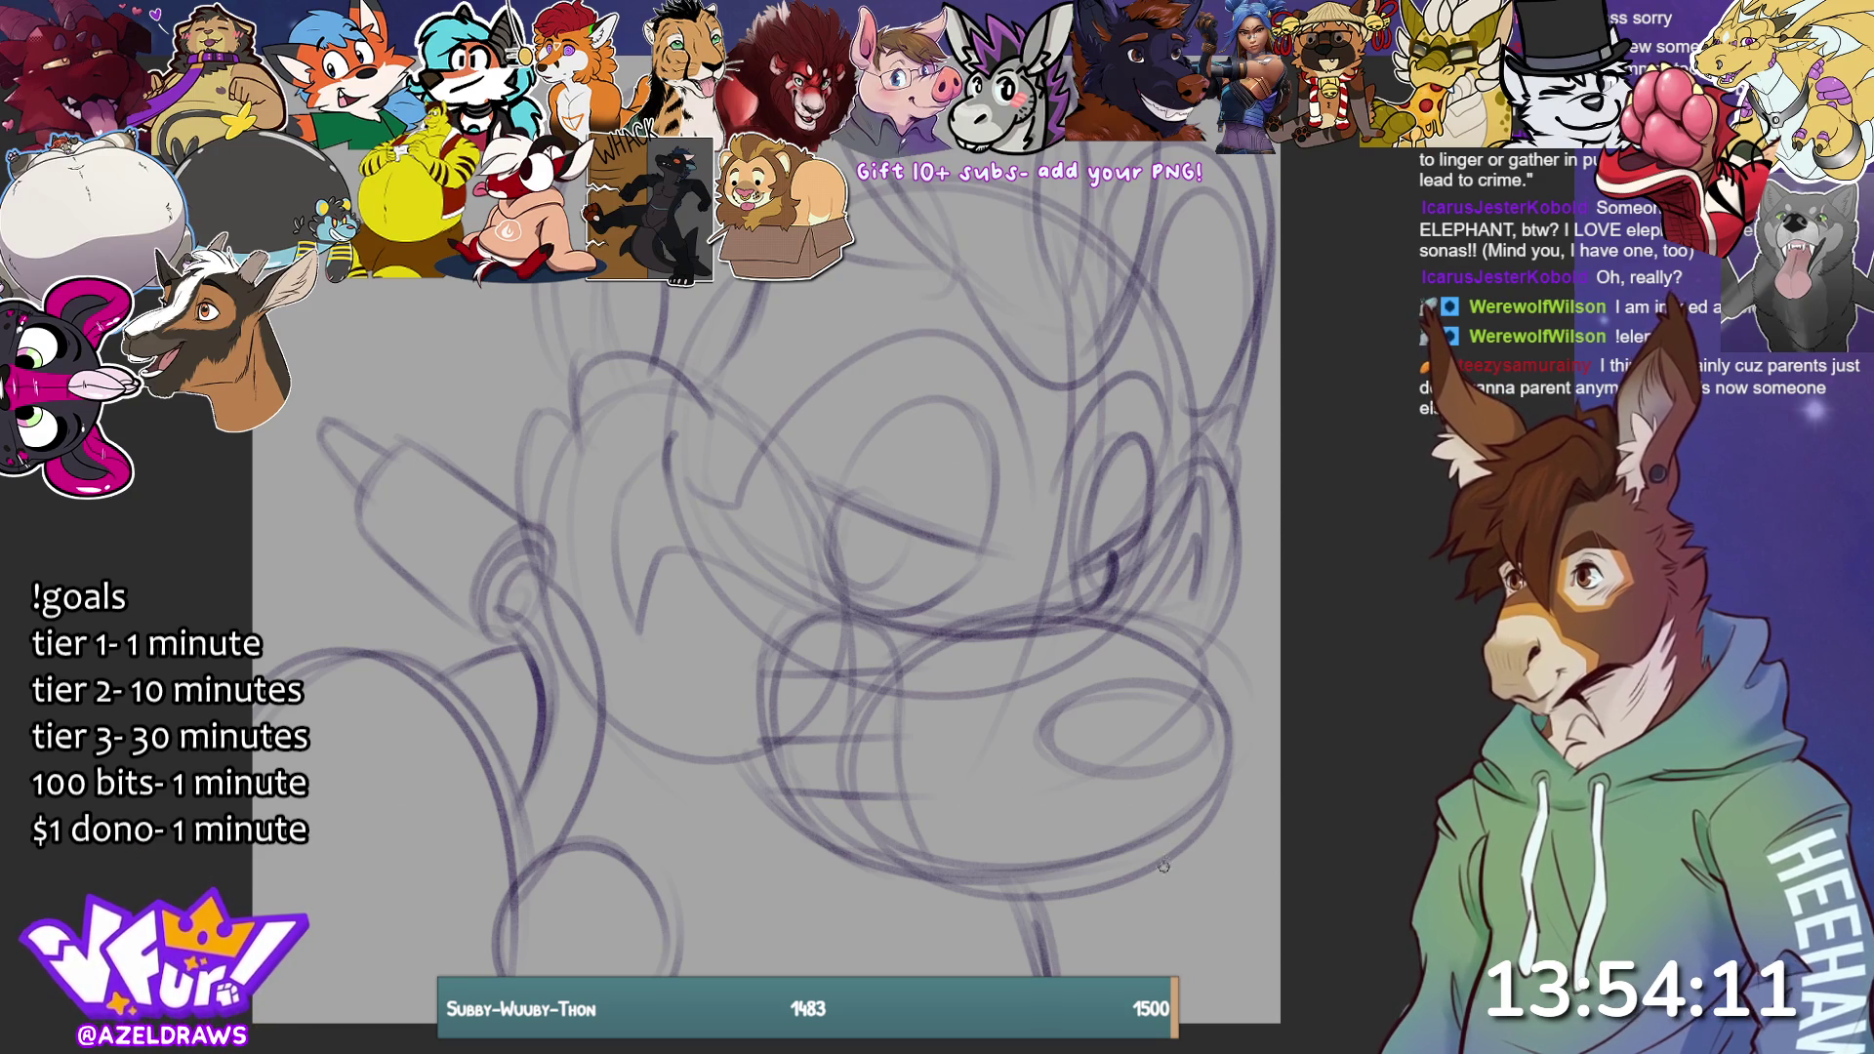
drag(425, 835, 461, 874)
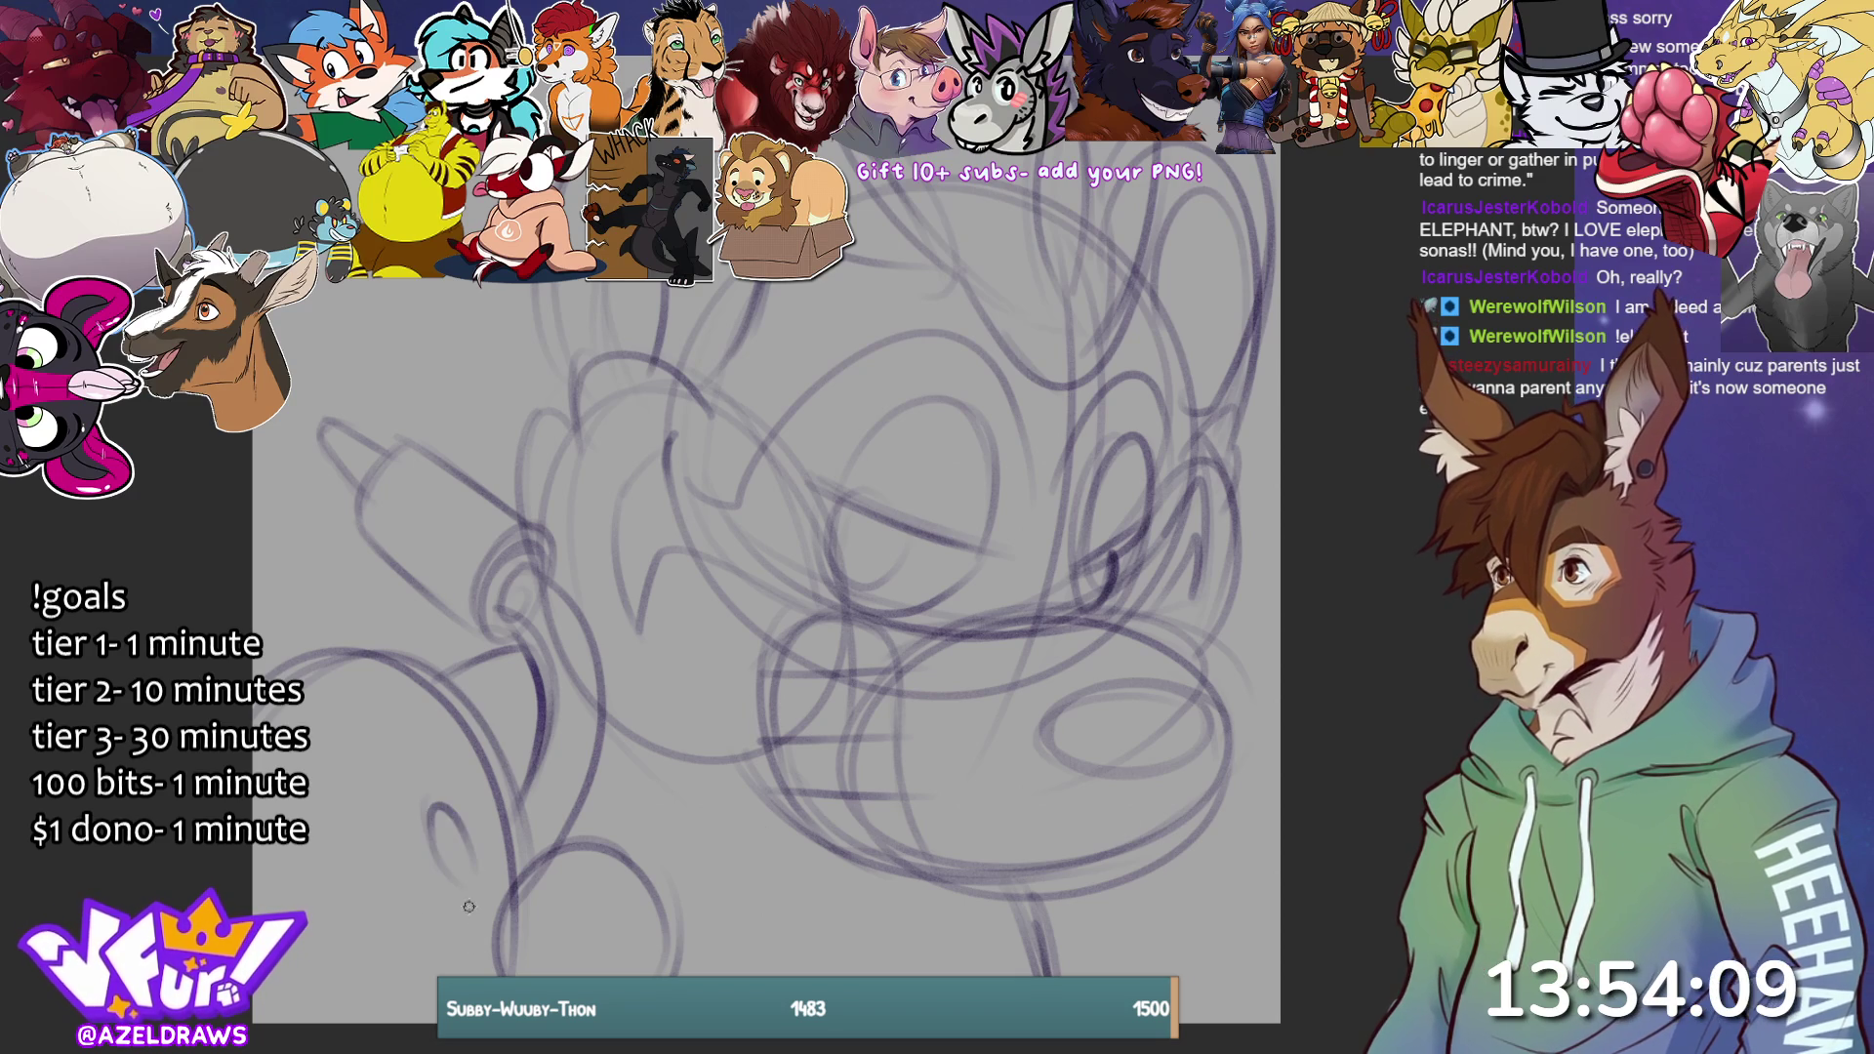
mouse_move(372, 963)
mouse_down()
mouse_move(395, 1023)
mouse_move(391, 908)
mouse_move(380, 1050)
mouse_up()
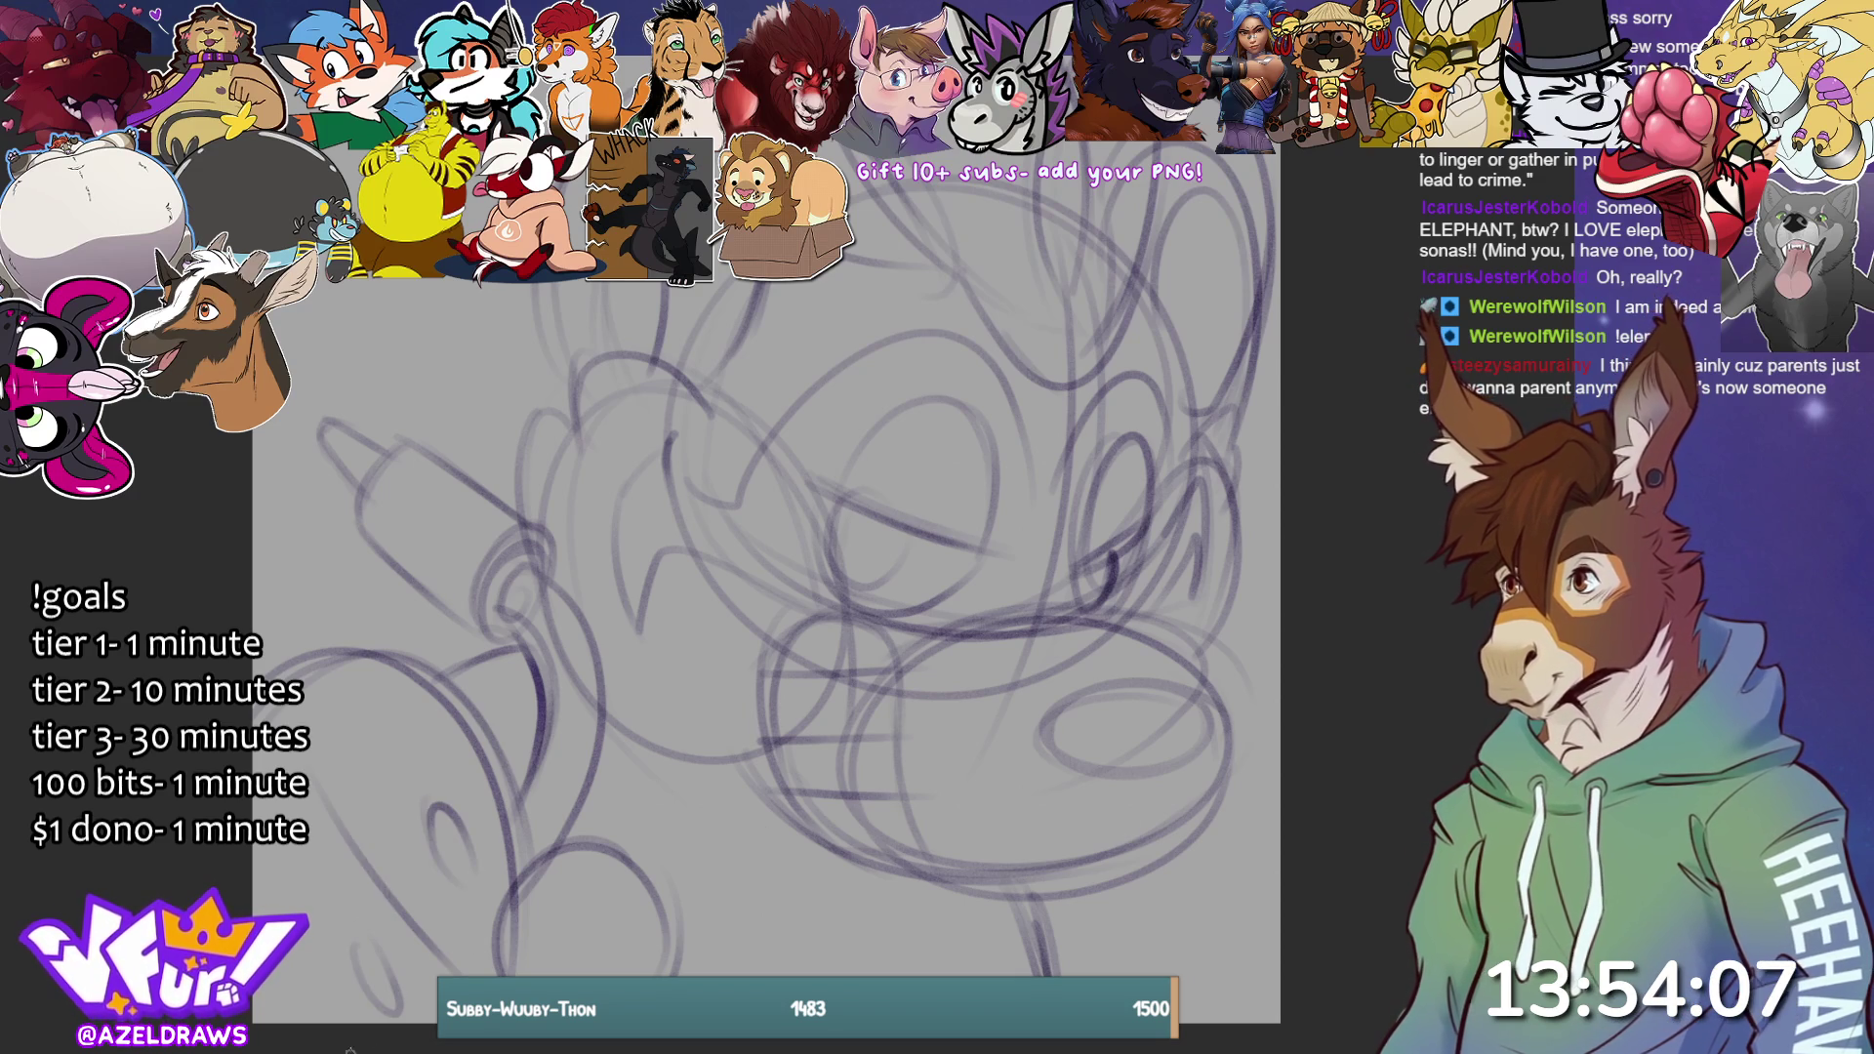
mouse_move(636, 935)
mouse_down()
mouse_move(598, 955)
mouse_move(632, 943)
mouse_up()
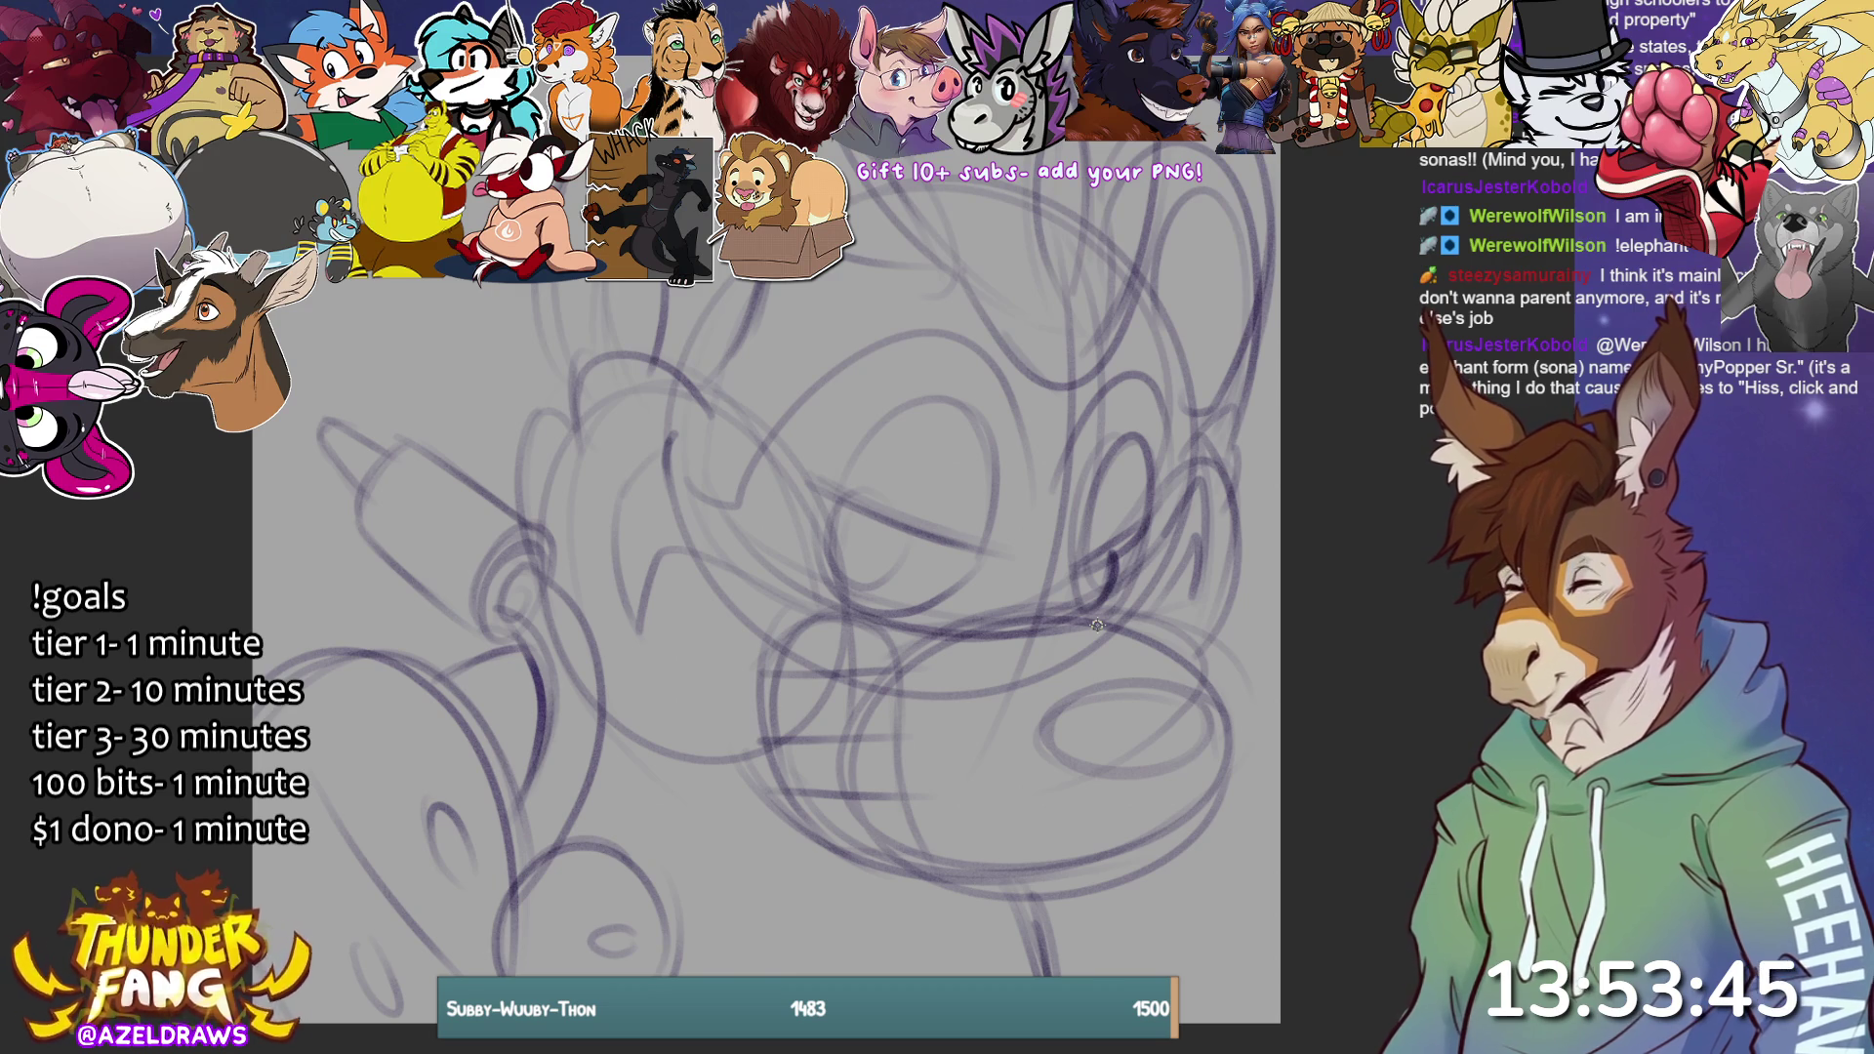
drag(1097, 625, 1076, 703)
Zoom out and ink a dark line-art curve from the left edge, redrawing it shorter.
scroll(747, 576, down, 2)
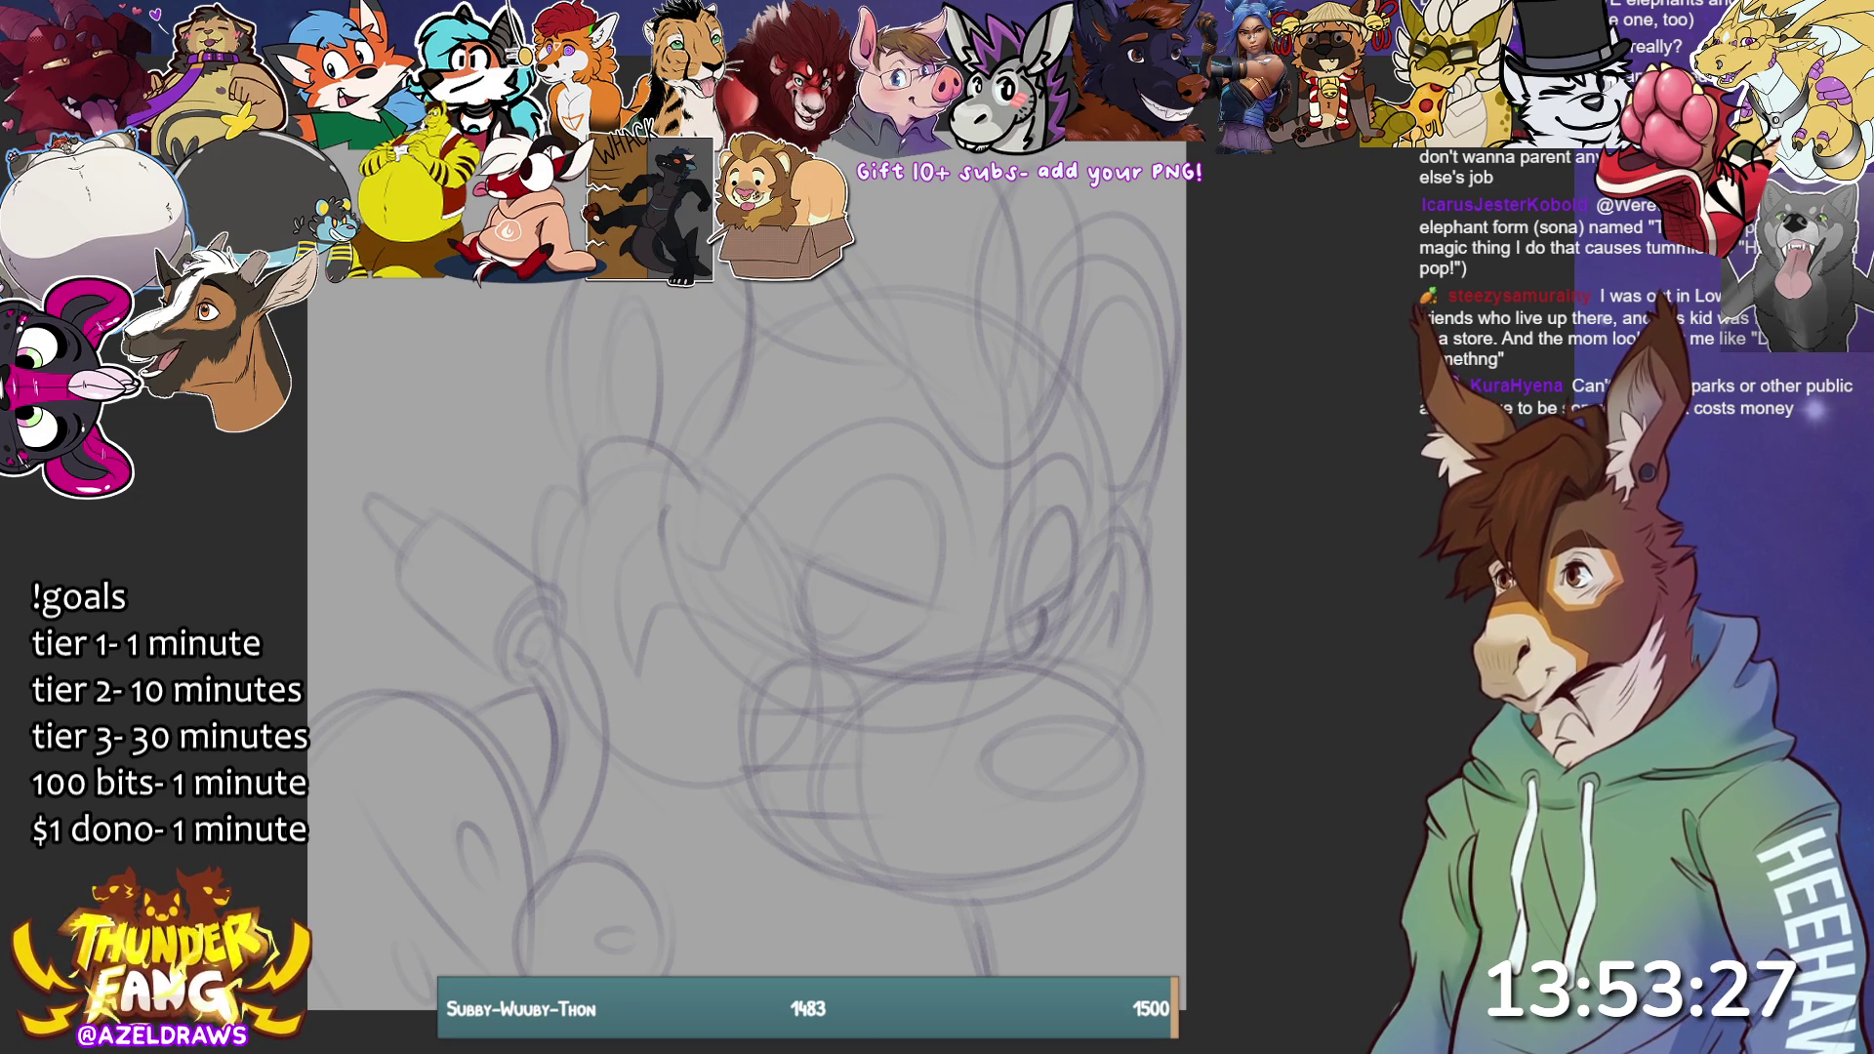
mouse_move(299, 762)
mouse_down()
mouse_move(327, 724)
mouse_move(410, 722)
mouse_move(546, 952)
mouse_move(517, 811)
mouse_move(449, 718)
mouse_move(317, 712)
mouse_move(420, 697)
mouse_move(535, 903)
mouse_up()
key(ctrl+z)
key(ctrl+z)
key(ctrl+z)
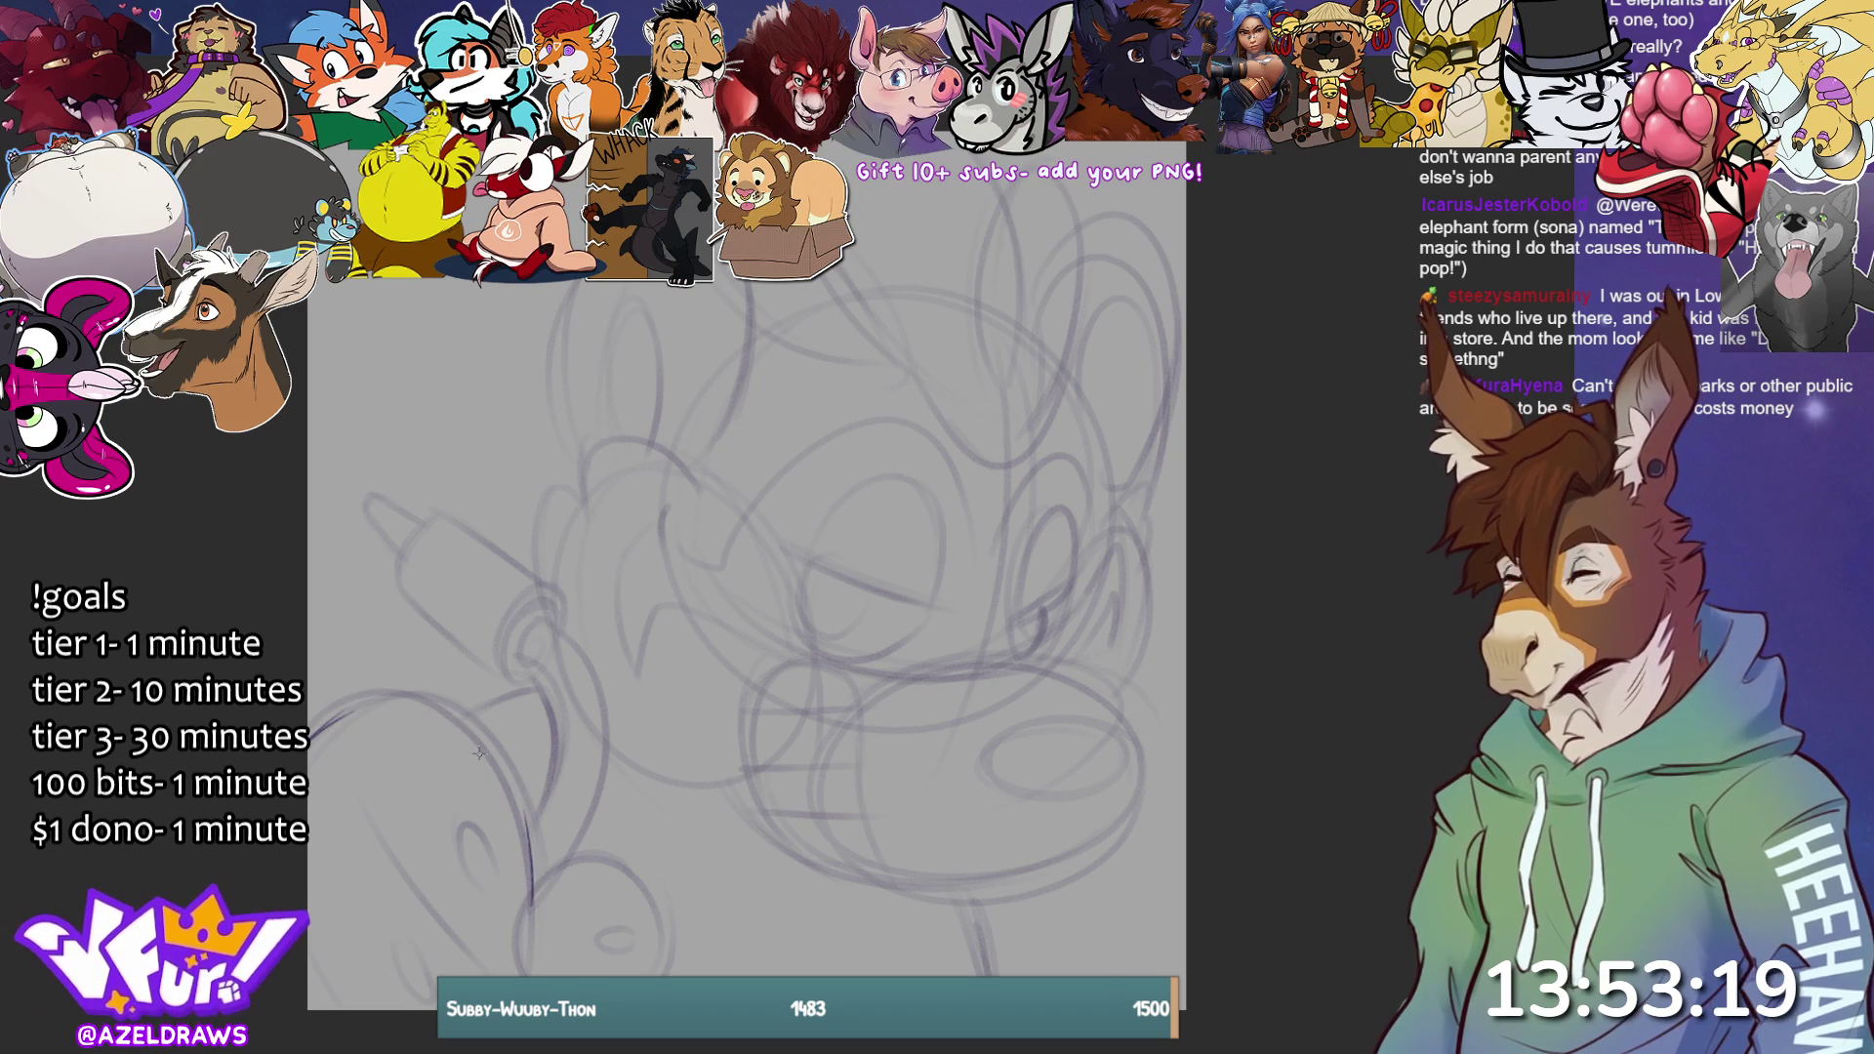
mouse_move(312, 725)
mouse_down()
mouse_move(436, 695)
mouse_move(537, 835)
mouse_up()
Ink the lower-left lines, arch, small oval and curves, with a cross inside the lower circle.
drag(454, 705, 530, 903)
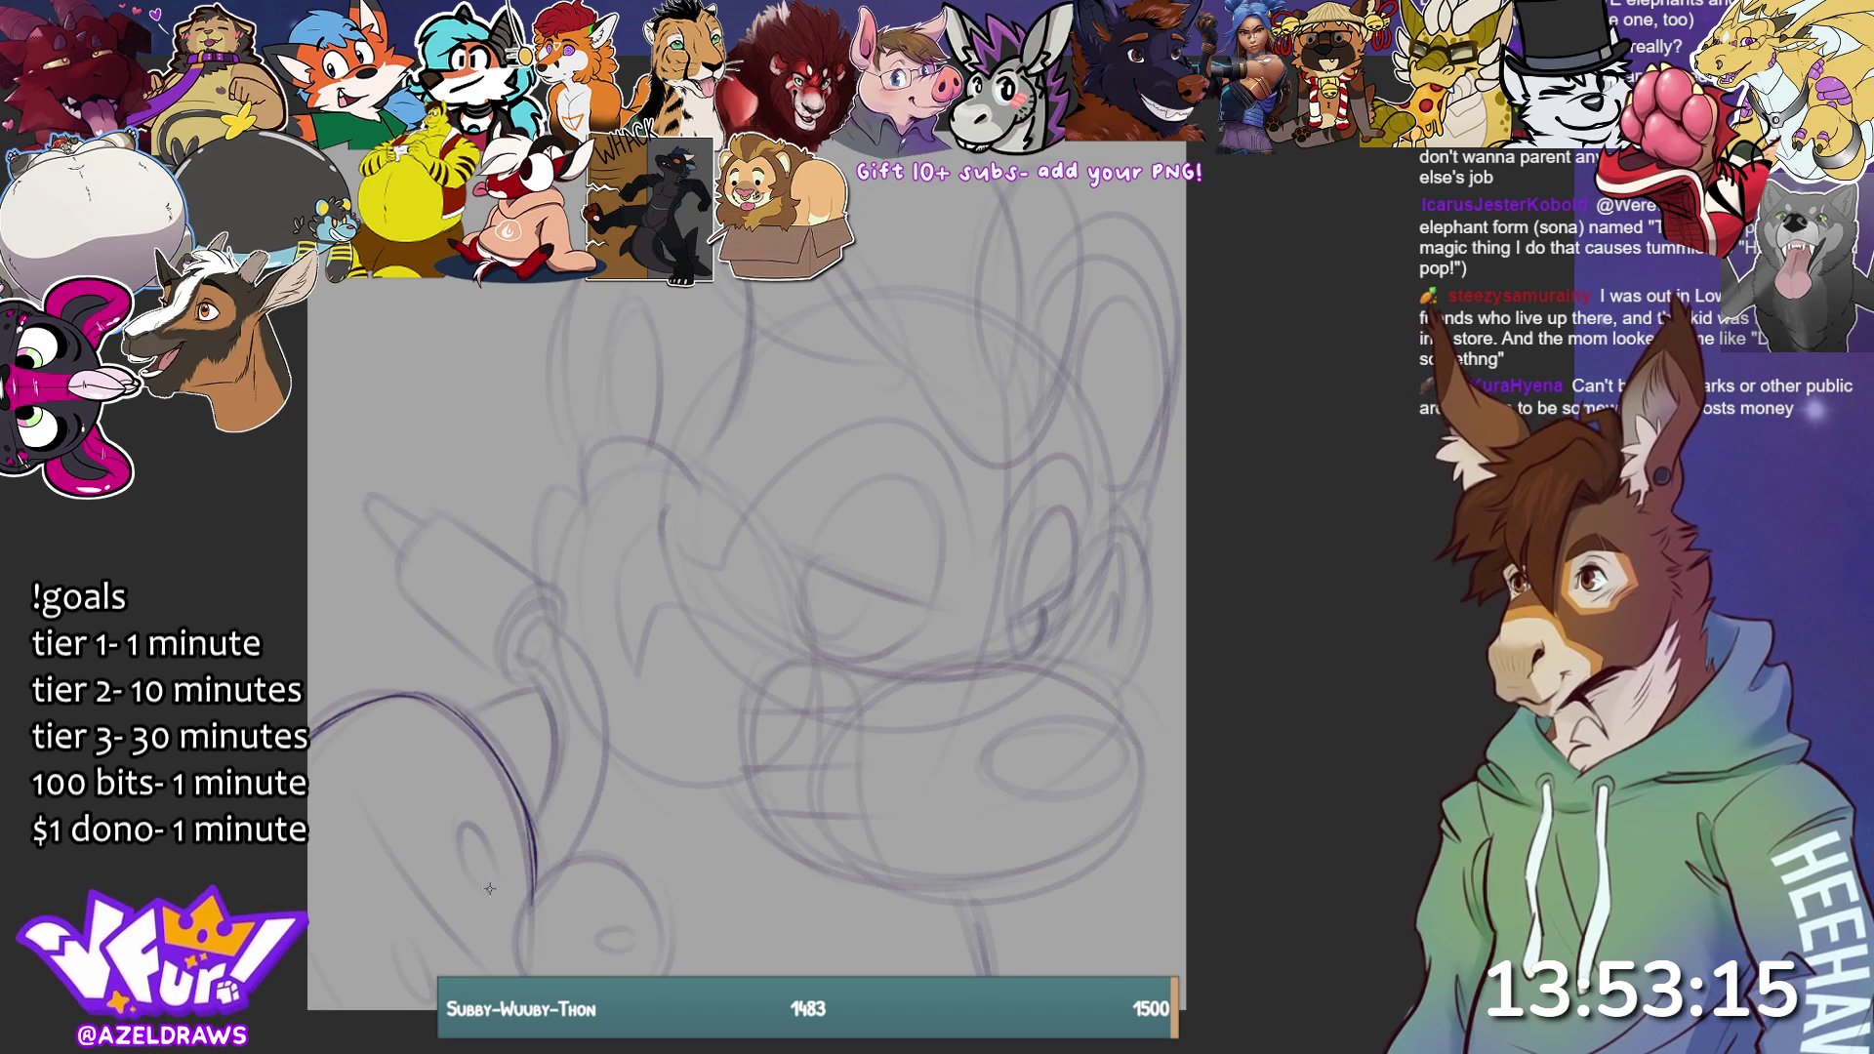
mouse_move(532, 884)
mouse_down()
mouse_move(515, 976)
mouse_move(583, 860)
mouse_move(645, 883)
mouse_move(662, 972)
mouse_move(630, 925)
mouse_up()
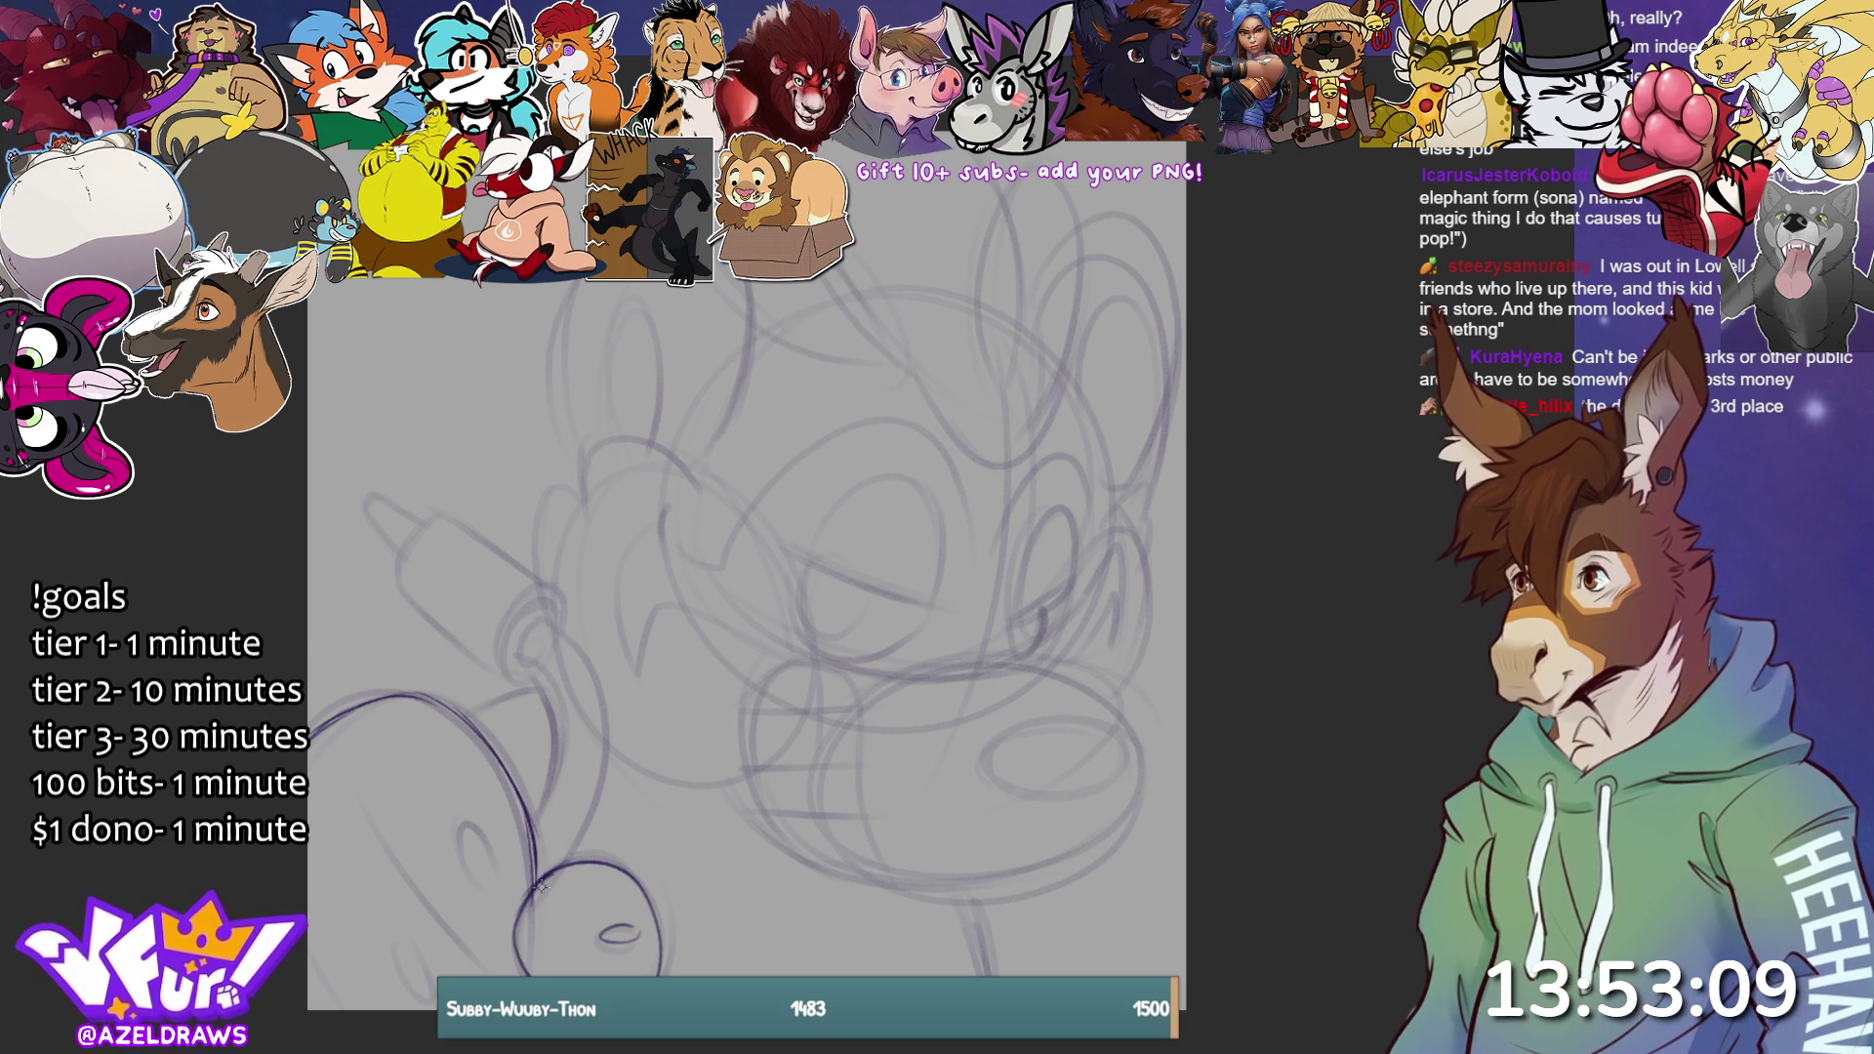
mouse_move(487, 859)
mouse_down()
mouse_move(493, 888)
mouse_move(469, 825)
mouse_move(499, 893)
mouse_up()
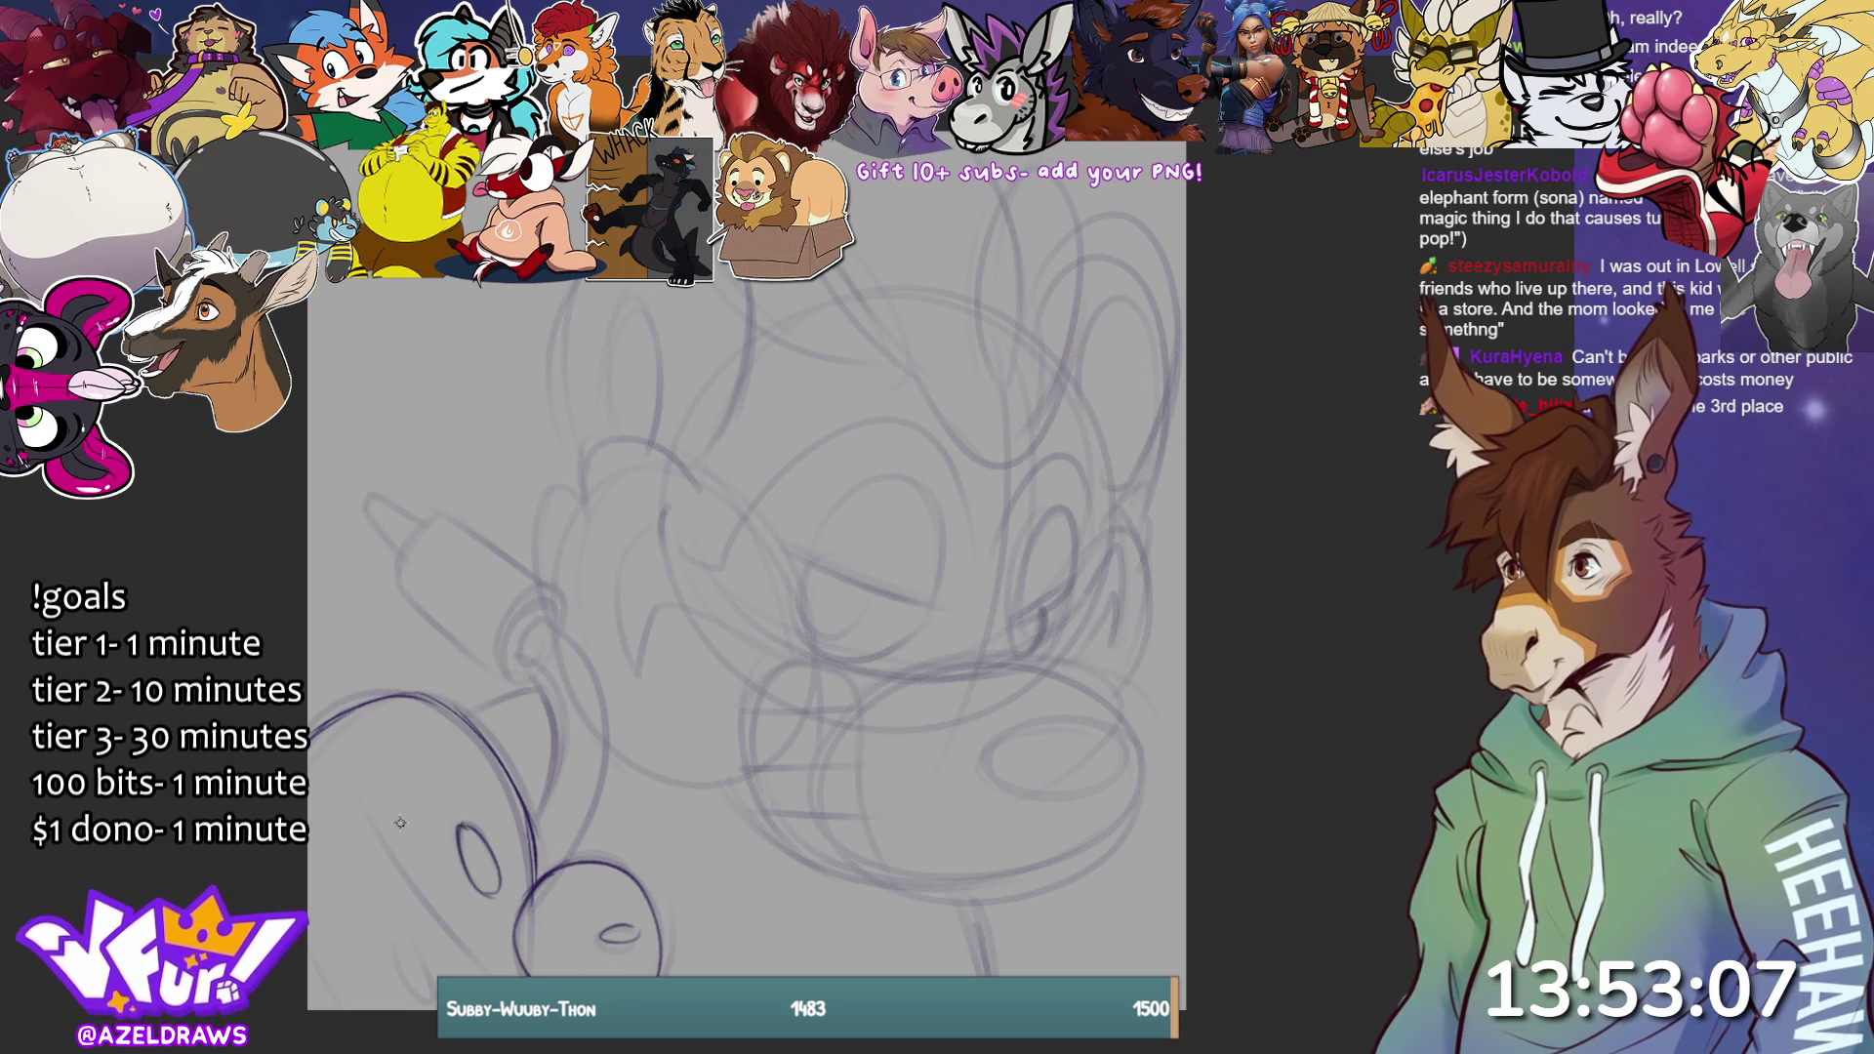
drag(337, 773, 493, 976)
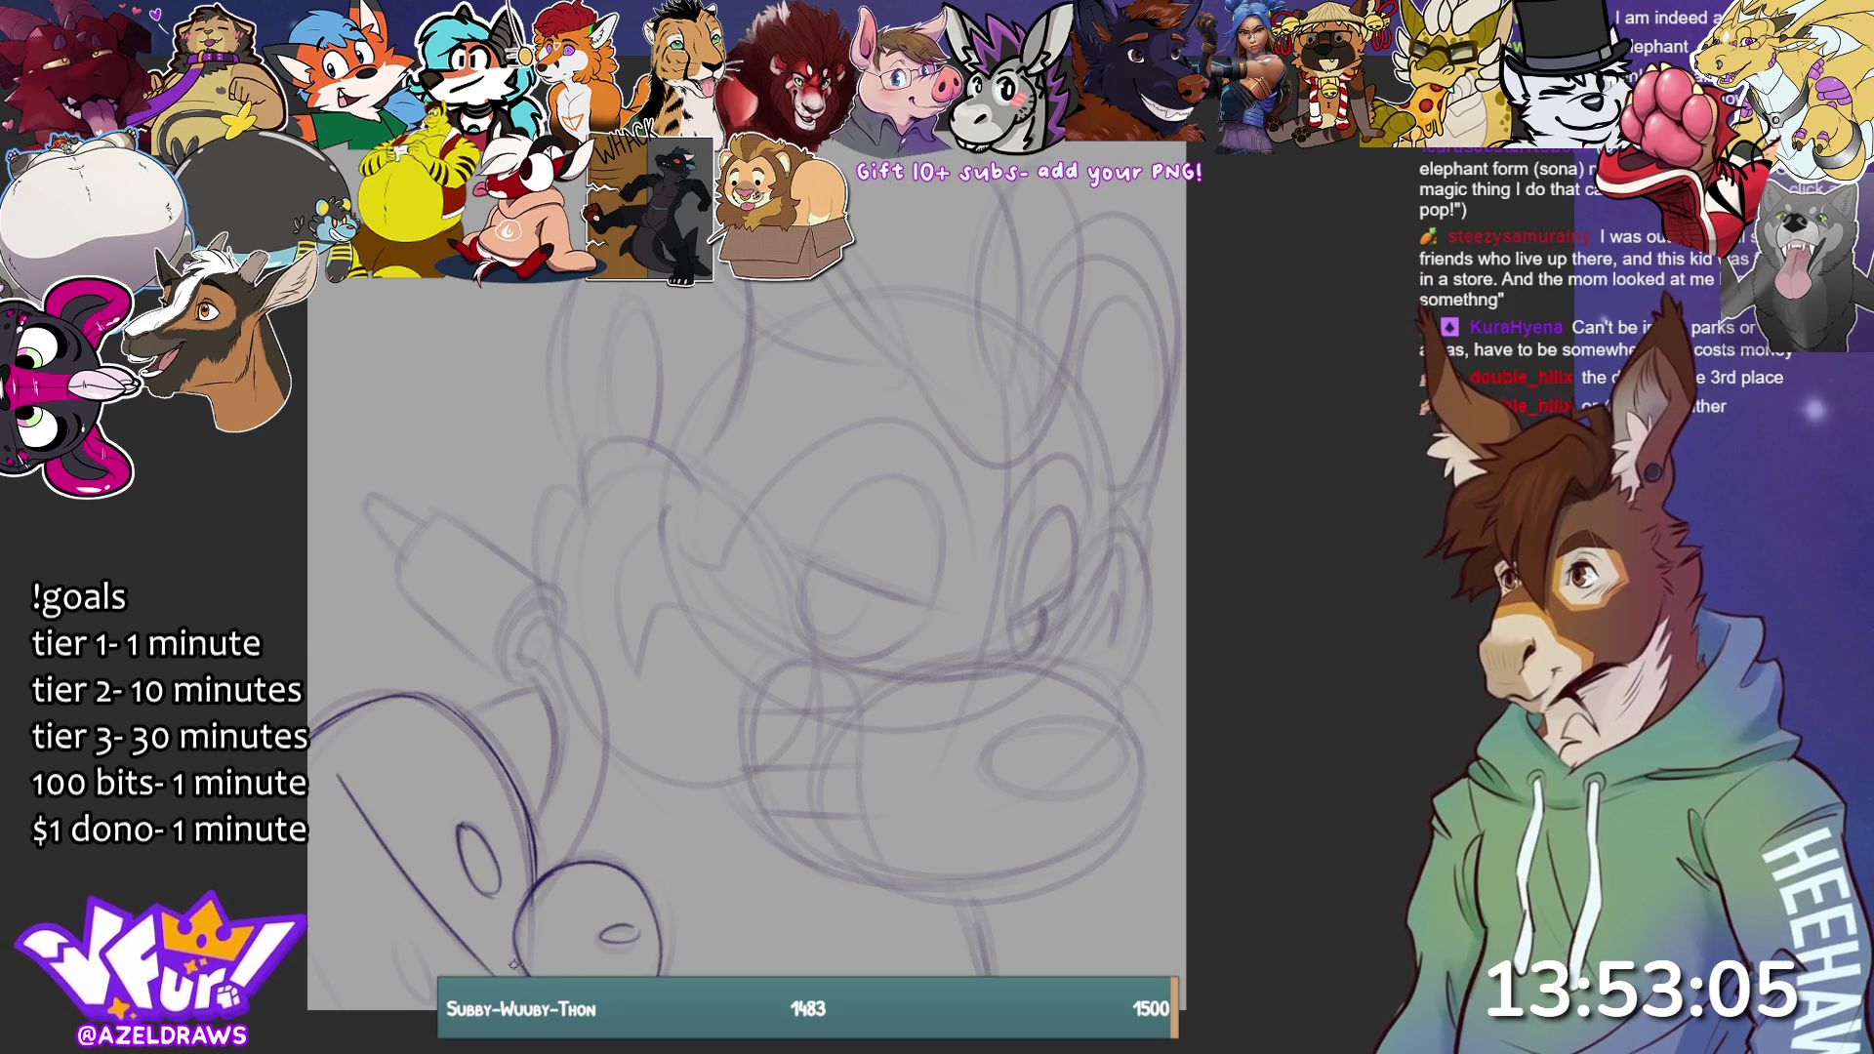
drag(393, 939, 431, 1011)
mouse_move(409, 703)
mouse_down()
mouse_move(506, 825)
mouse_move(483, 976)
mouse_up()
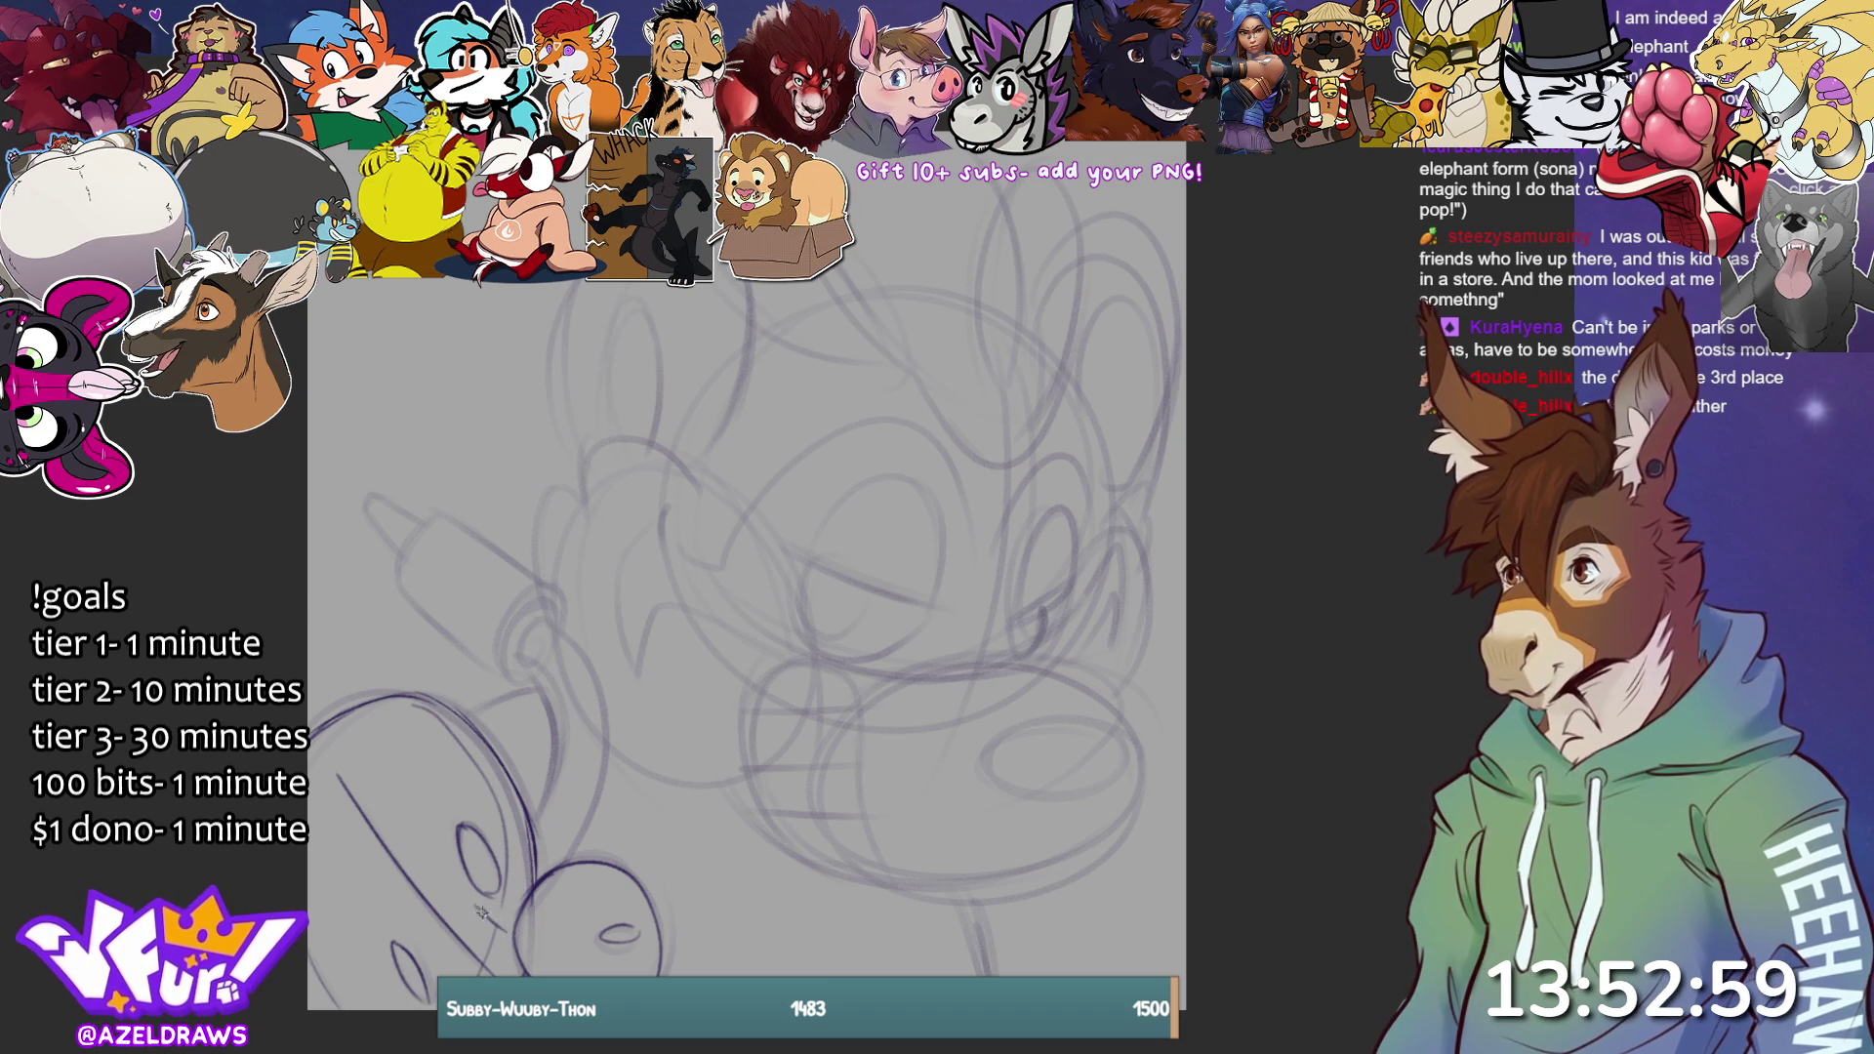
drag(535, 935, 566, 937)
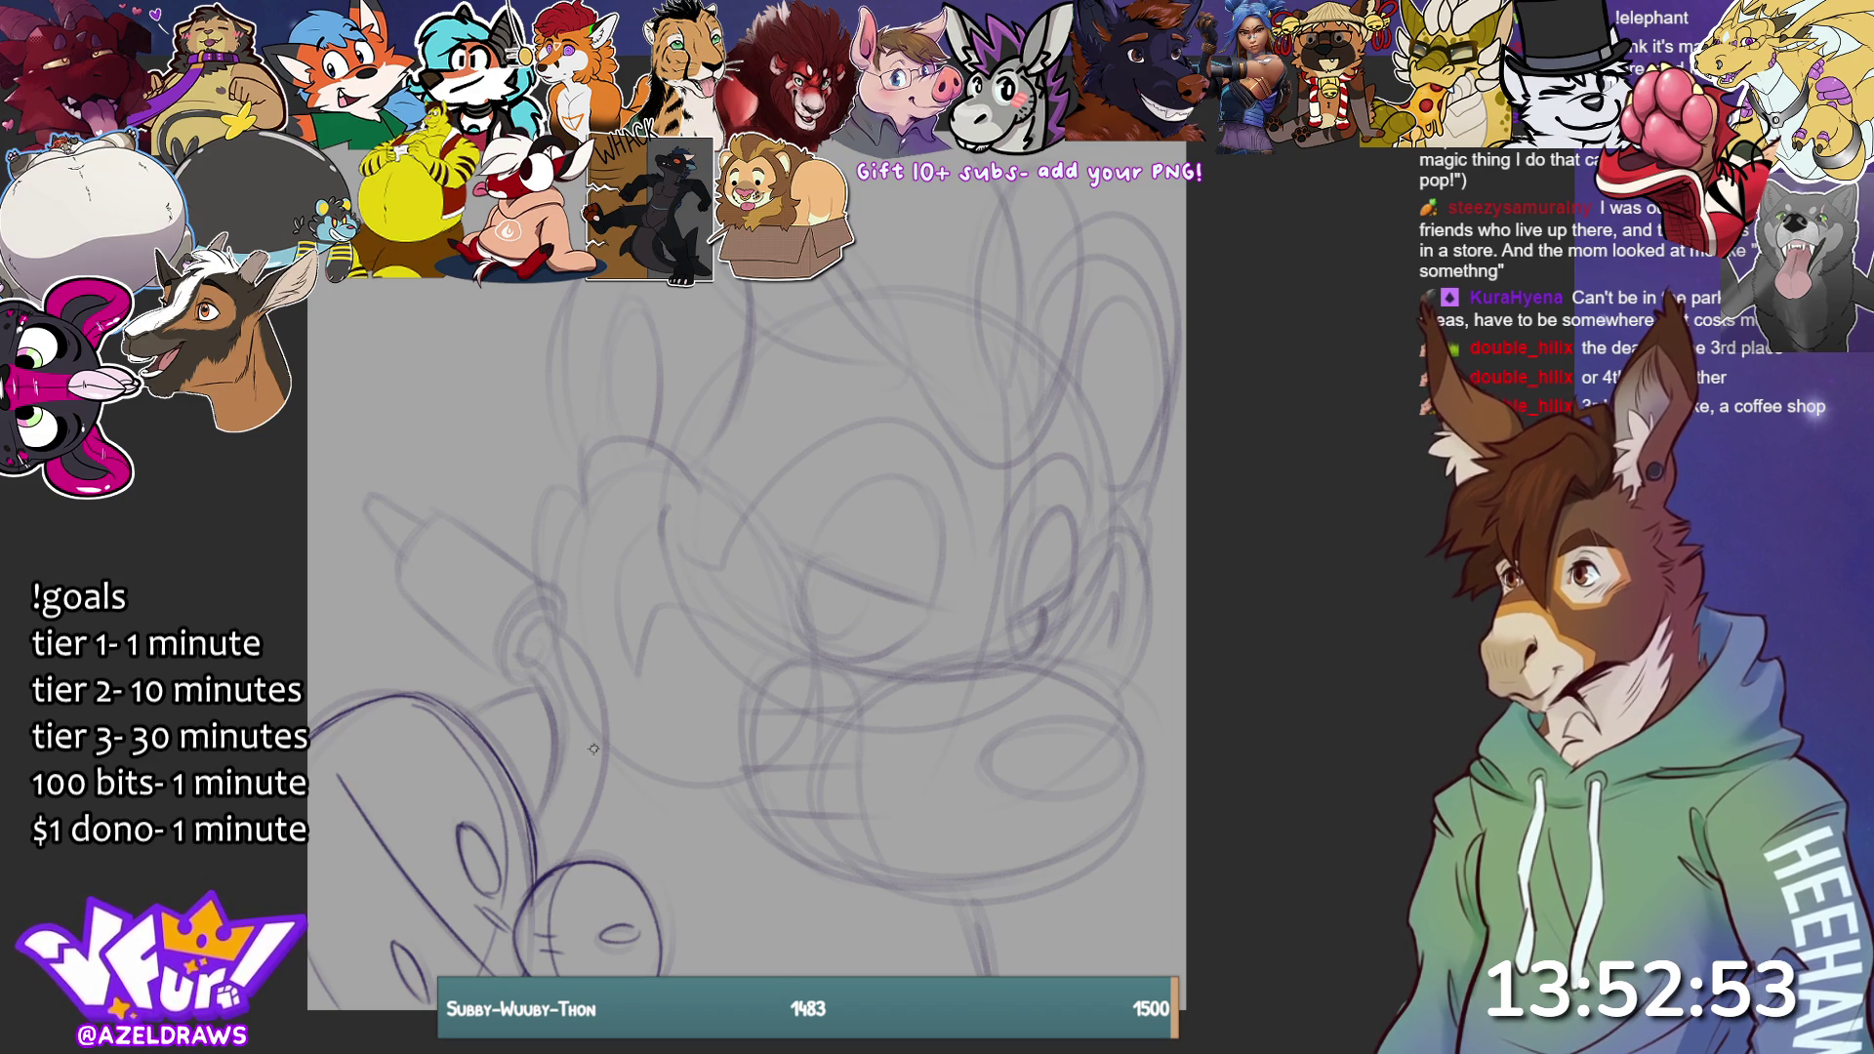
Ink the inner and outer curves of the loop beside the rolling pin.
mouse_move(521, 656)
mouse_down()
mouse_move(566, 719)
mouse_move(528, 825)
mouse_up()
mouse_move(547, 619)
mouse_down()
mouse_move(578, 647)
mouse_move(610, 747)
mouse_move(547, 878)
mouse_move(548, 849)
mouse_up()
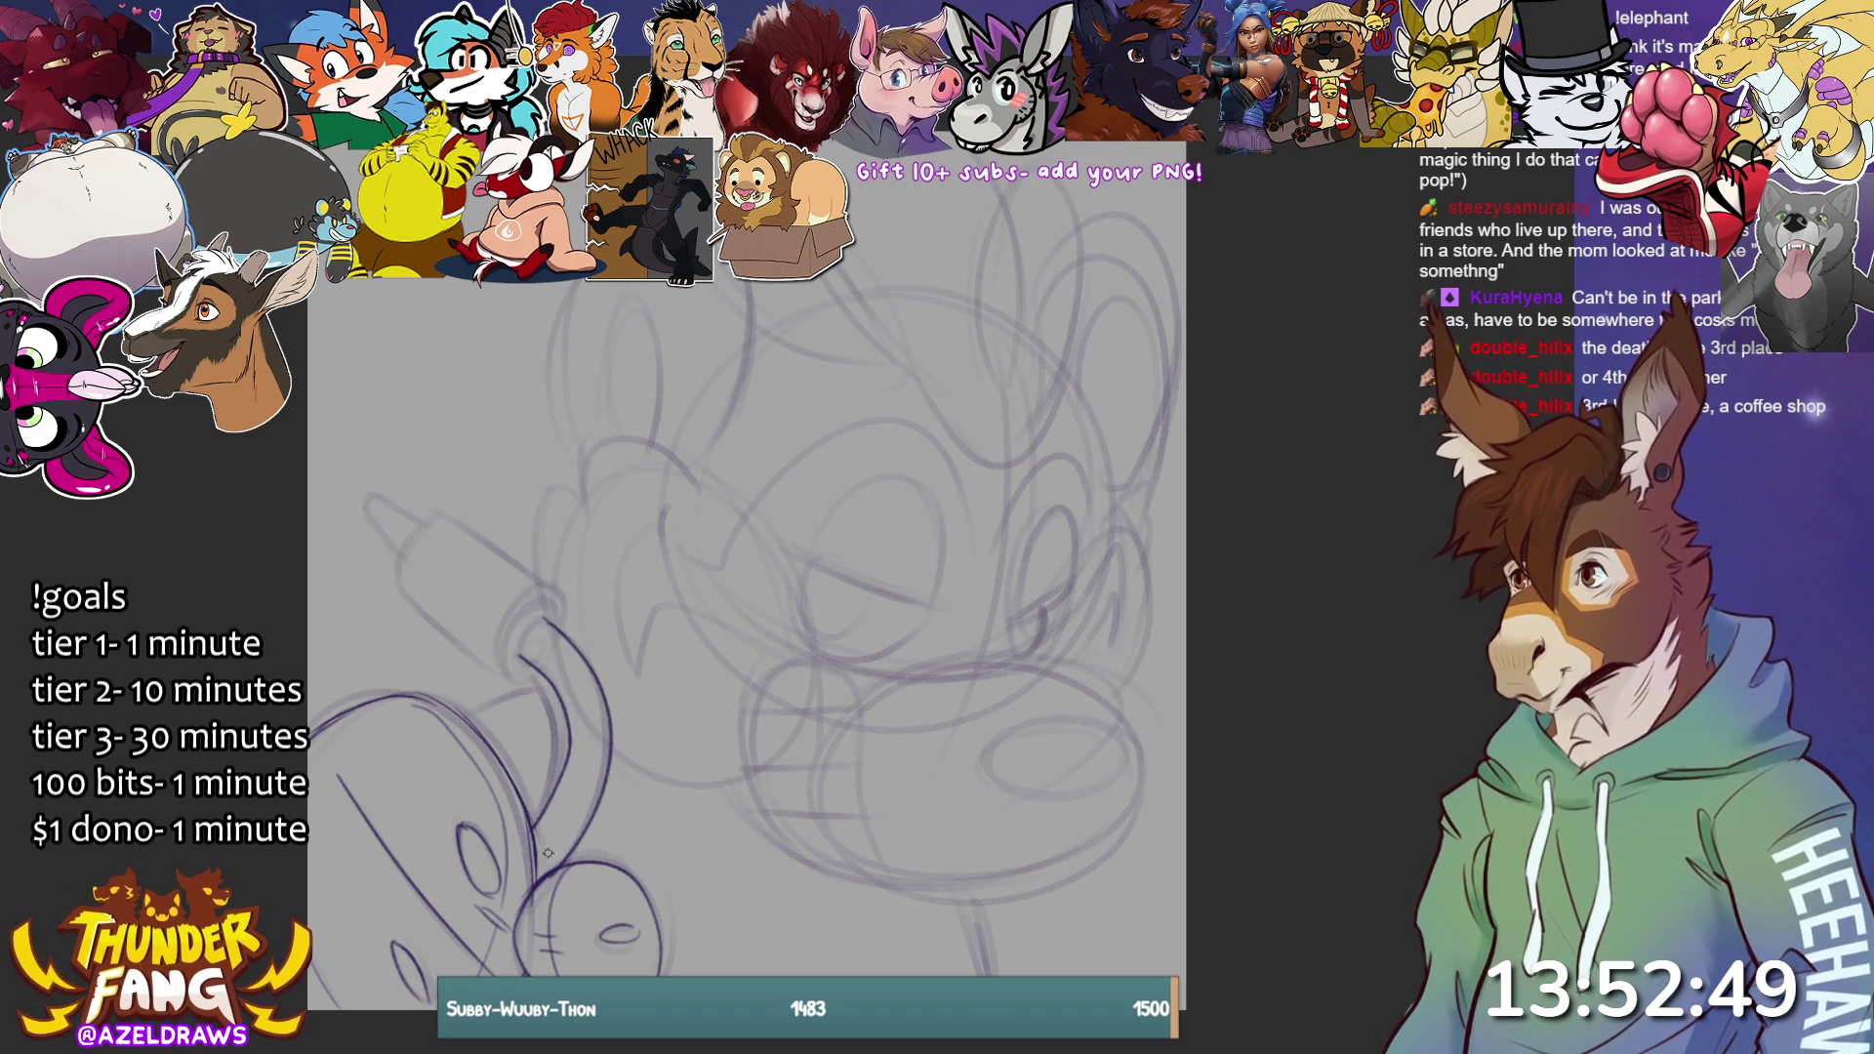
mouse_move(515, 641)
mouse_down()
mouse_move(548, 619)
mouse_move(503, 684)
mouse_move(522, 595)
mouse_move(562, 632)
mouse_move(559, 597)
mouse_up()
key(ctrl+z)
Ink the rolling pin's lower and upper edges, end cap and handle tip, redoing shaky strokes.
drag(395, 583, 504, 674)
key(ctrl+z)
drag(394, 579, 506, 673)
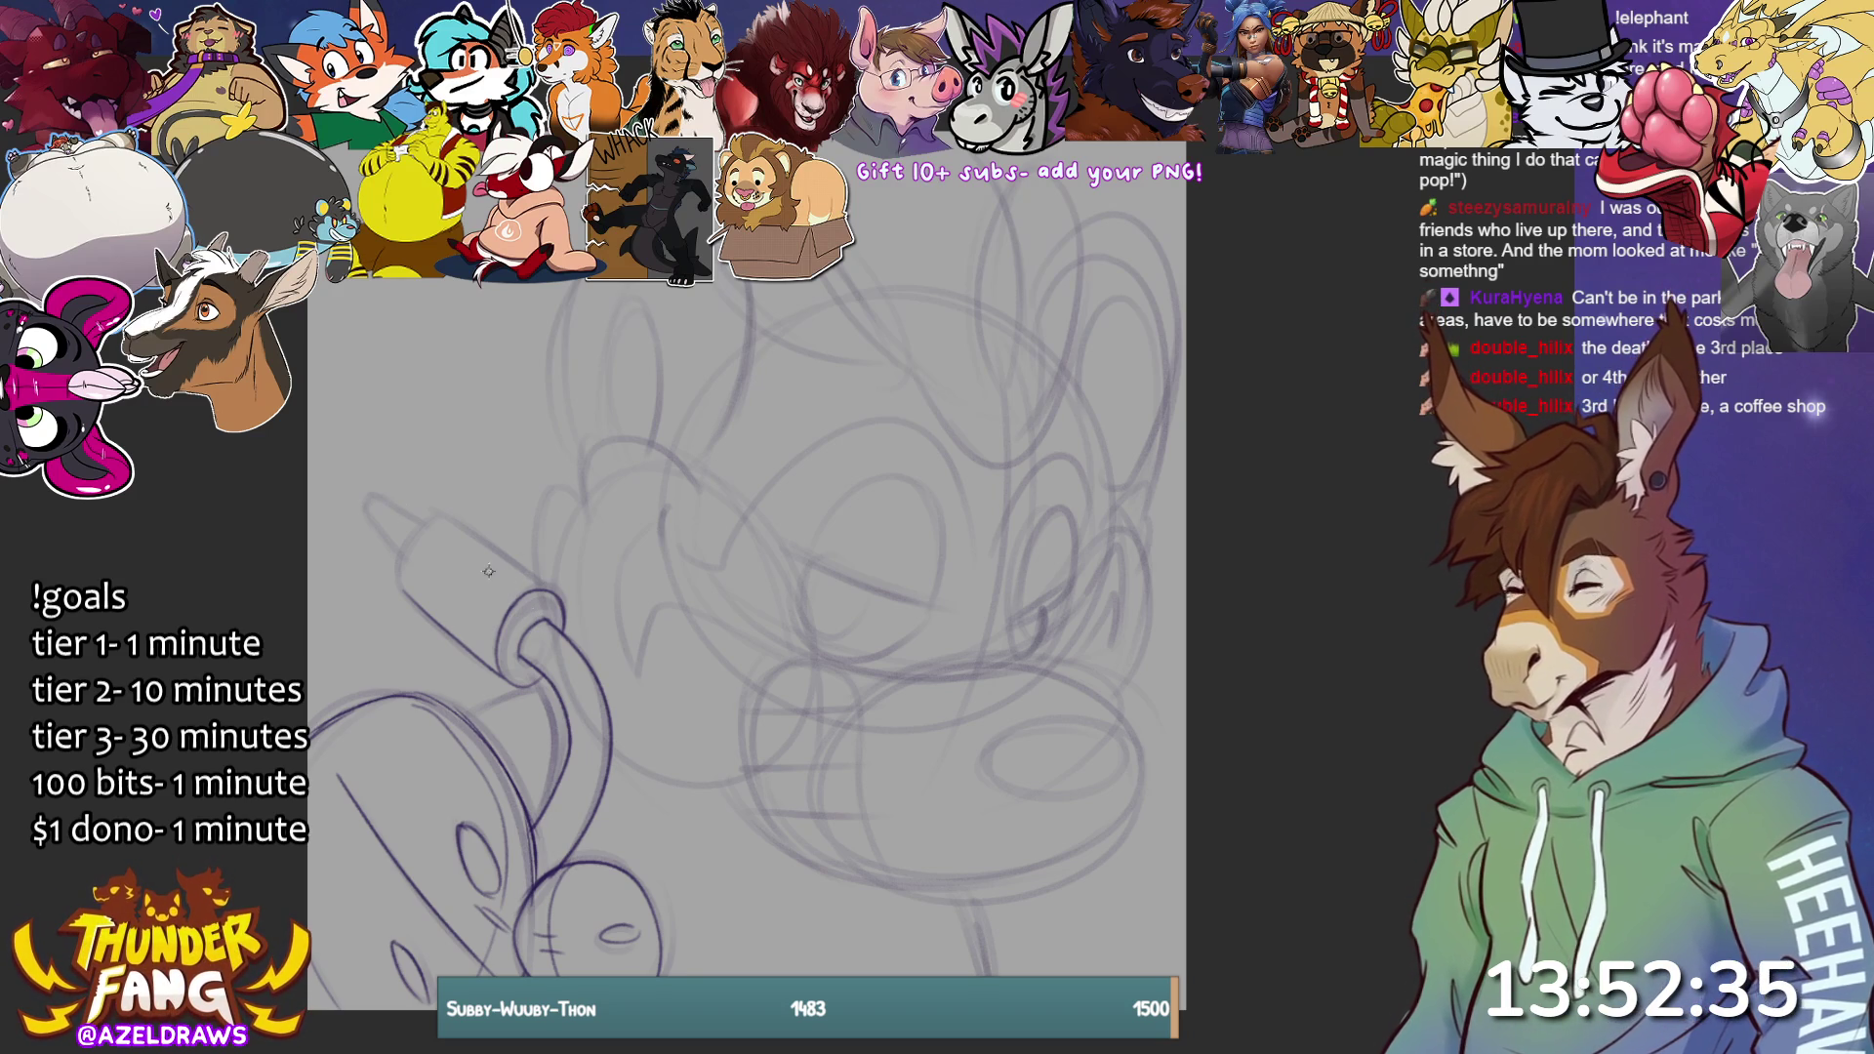
drag(438, 518, 556, 592)
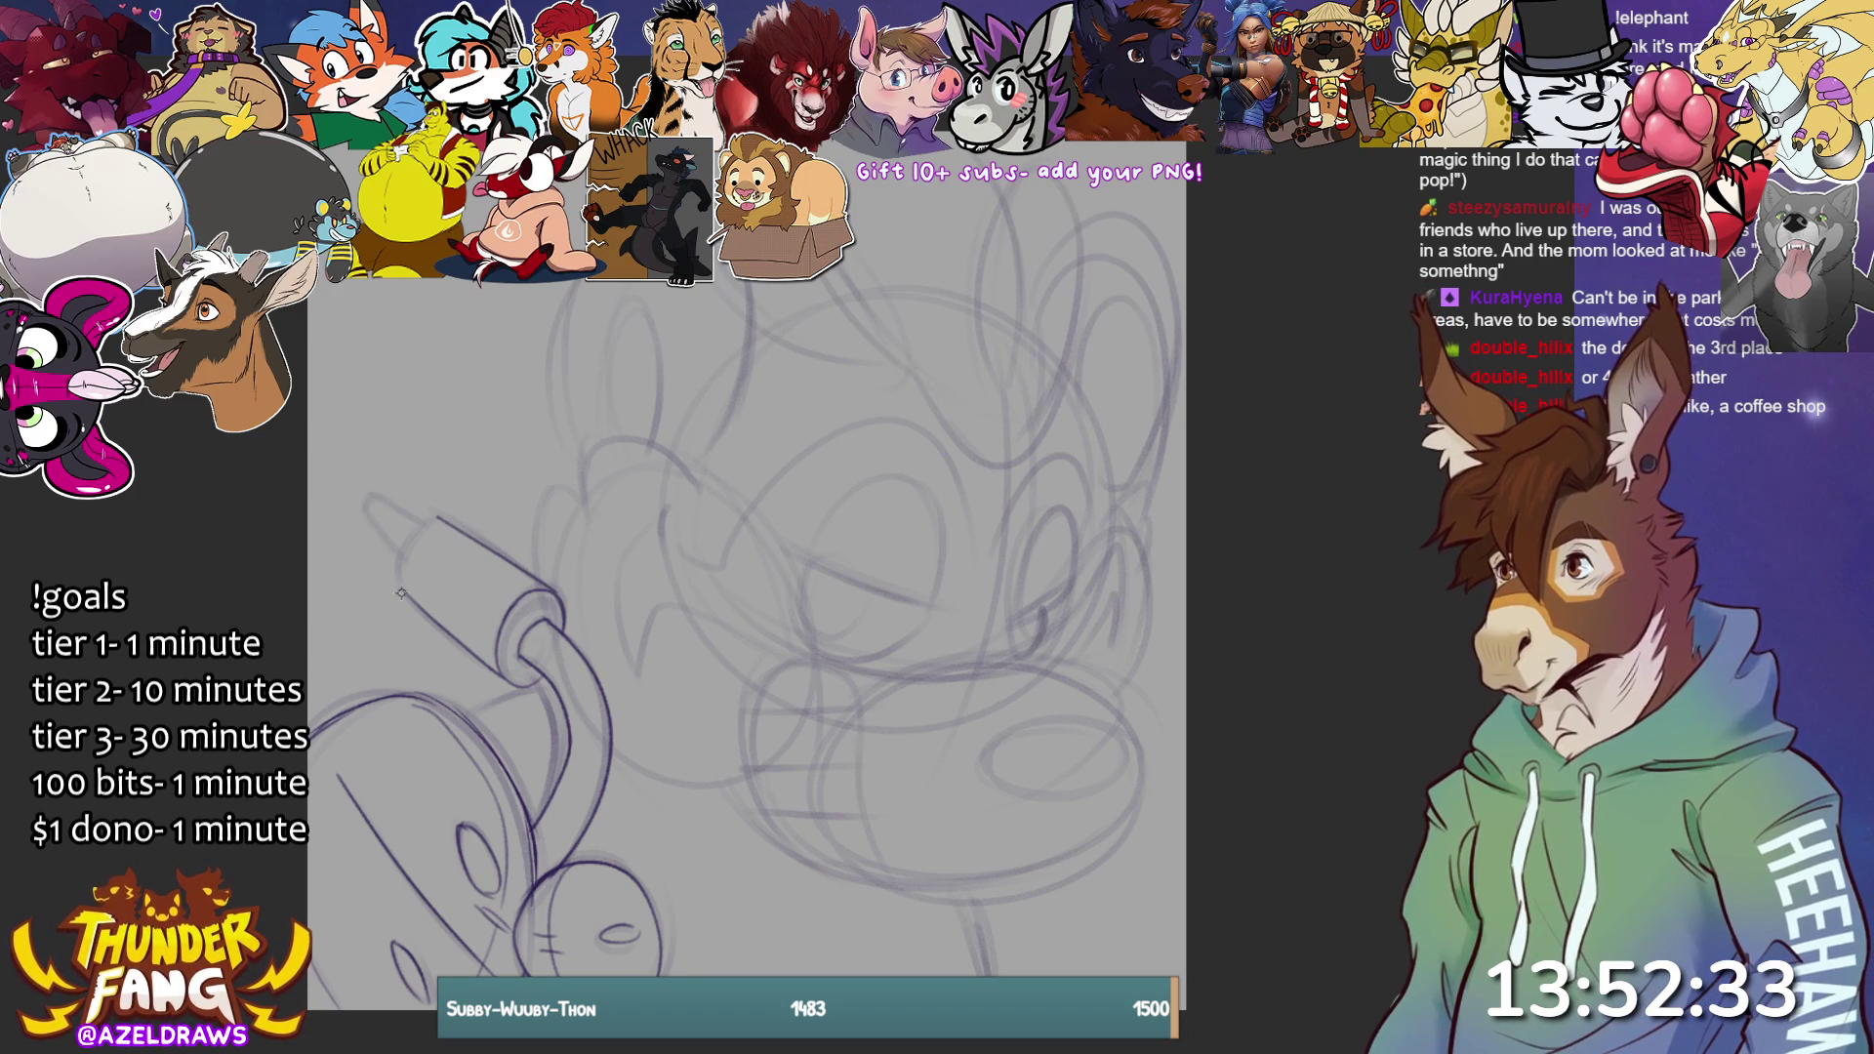
mouse_move(401, 585)
mouse_down()
mouse_move(420, 527)
mouse_move(447, 517)
mouse_move(363, 506)
mouse_move(430, 530)
mouse_move(374, 529)
mouse_move(400, 561)
mouse_up()
key(ctrl+z)
key(ctrl+z)
mouse_move(374, 494)
mouse_down()
mouse_move(436, 532)
mouse_move(364, 518)
mouse_up()
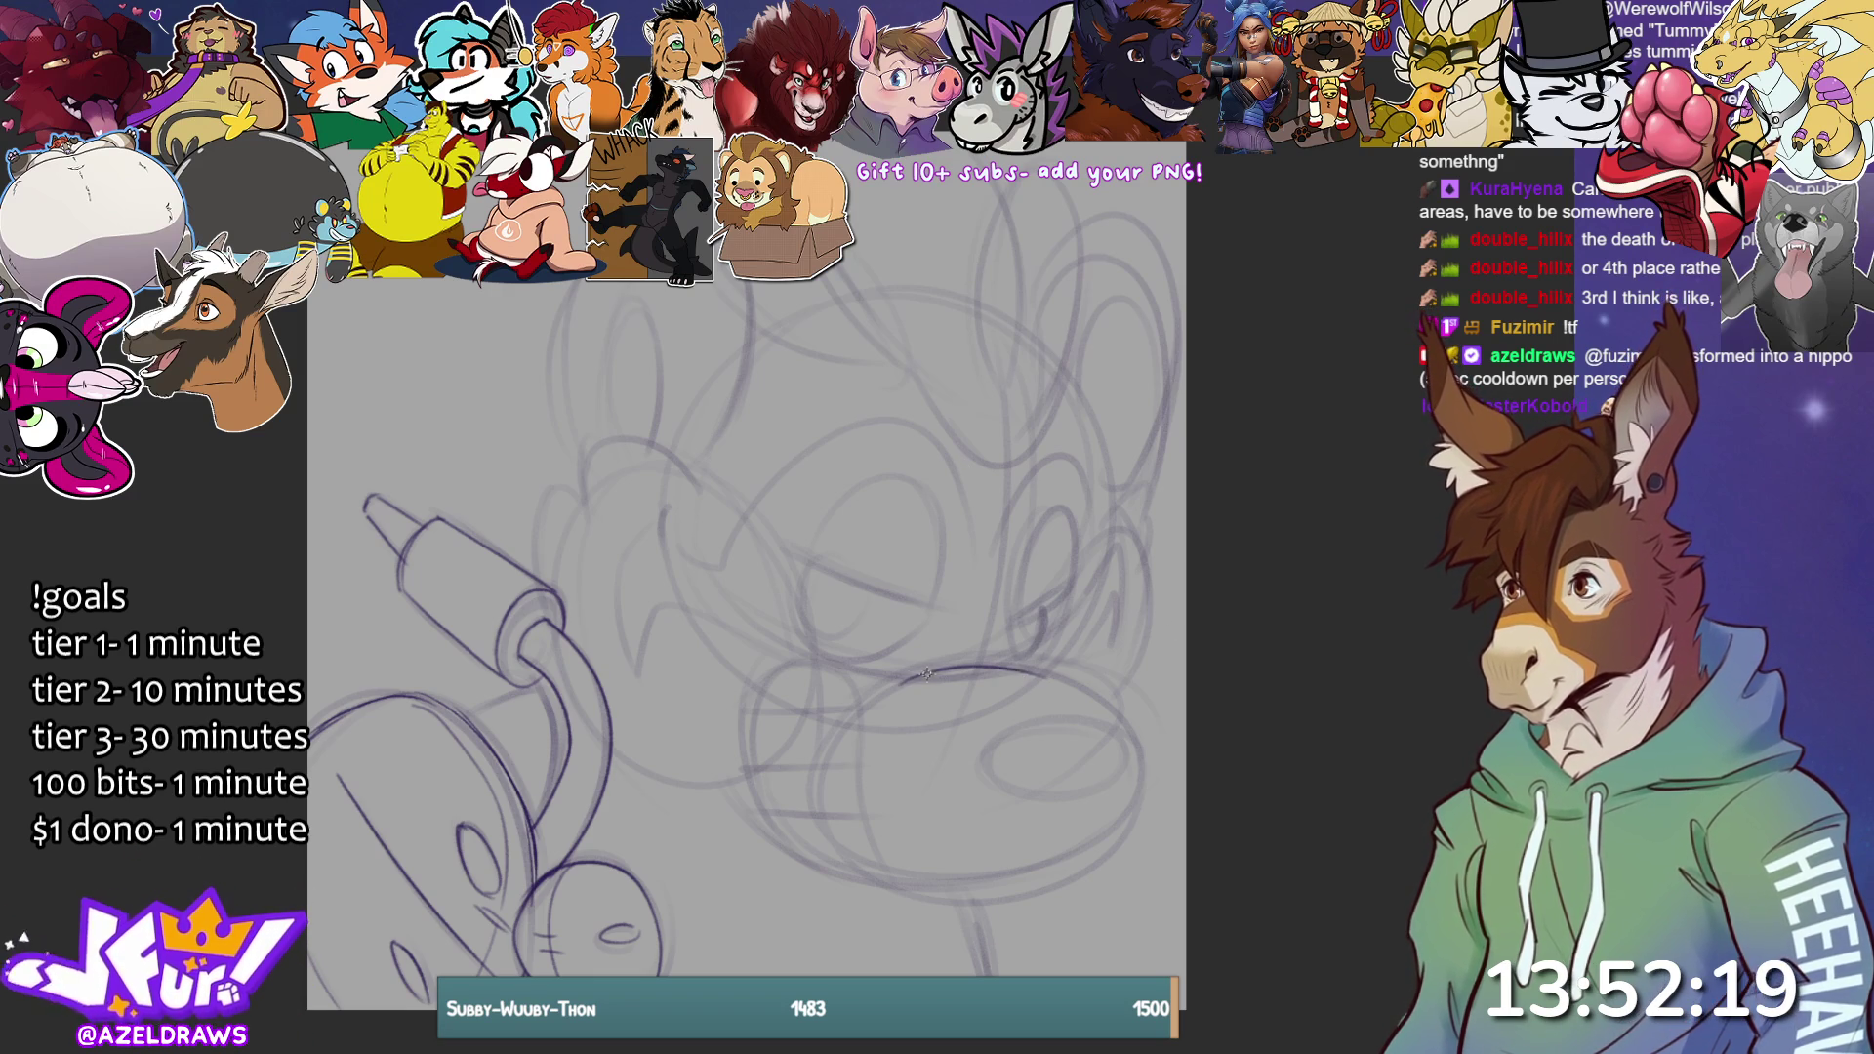
Ink the mouth line, muzzle curve, nostril oval, teeth sides and upper lip stroke.
drag(913, 678, 1035, 664)
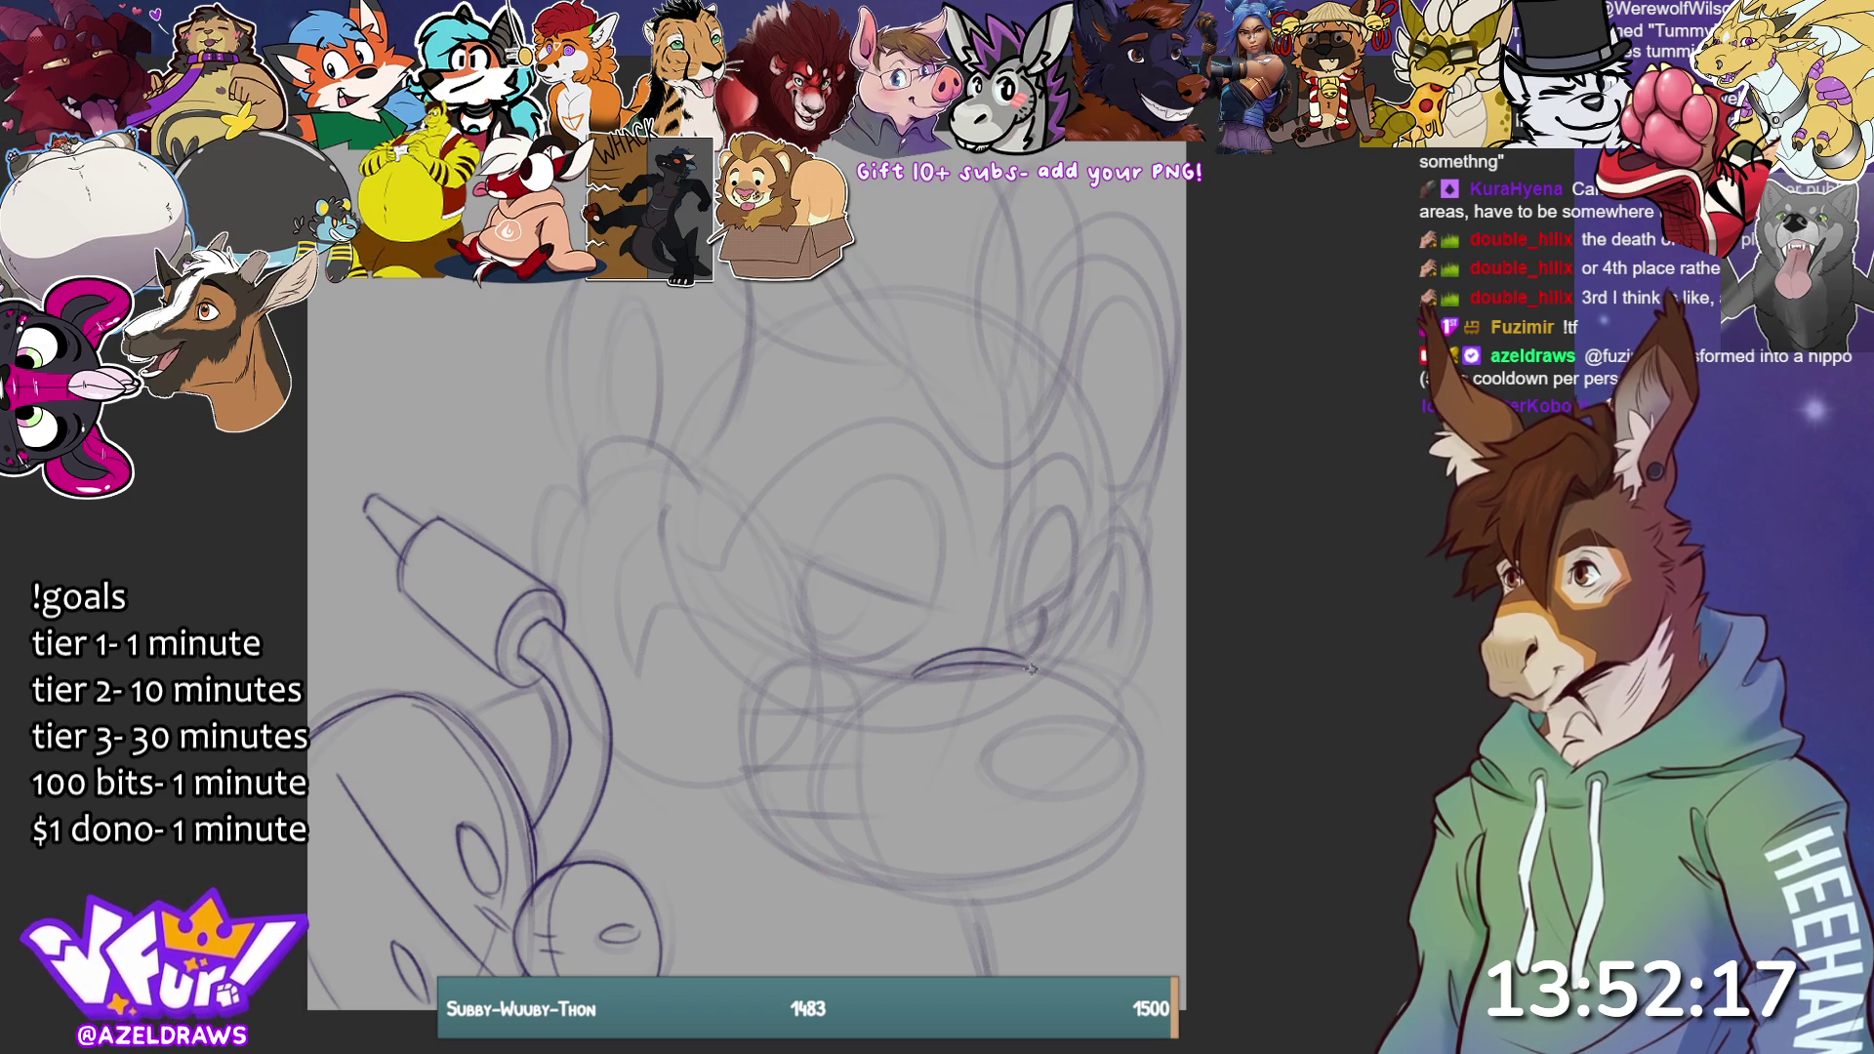
mouse_move(736, 781)
mouse_down()
mouse_move(890, 895)
mouse_move(1122, 839)
mouse_move(1009, 665)
mouse_up()
mouse_move(1107, 727)
mouse_down()
mouse_move(1093, 794)
mouse_move(1029, 714)
mouse_up()
mouse_move(864, 711)
mouse_down()
mouse_move(867, 791)
mouse_move(925, 903)
mouse_up()
drag(754, 708, 793, 768)
mouse_move(754, 700)
mouse_down()
mouse_move(776, 672)
mouse_move(859, 720)
mouse_move(830, 668)
mouse_up()
key(ctrl+z)
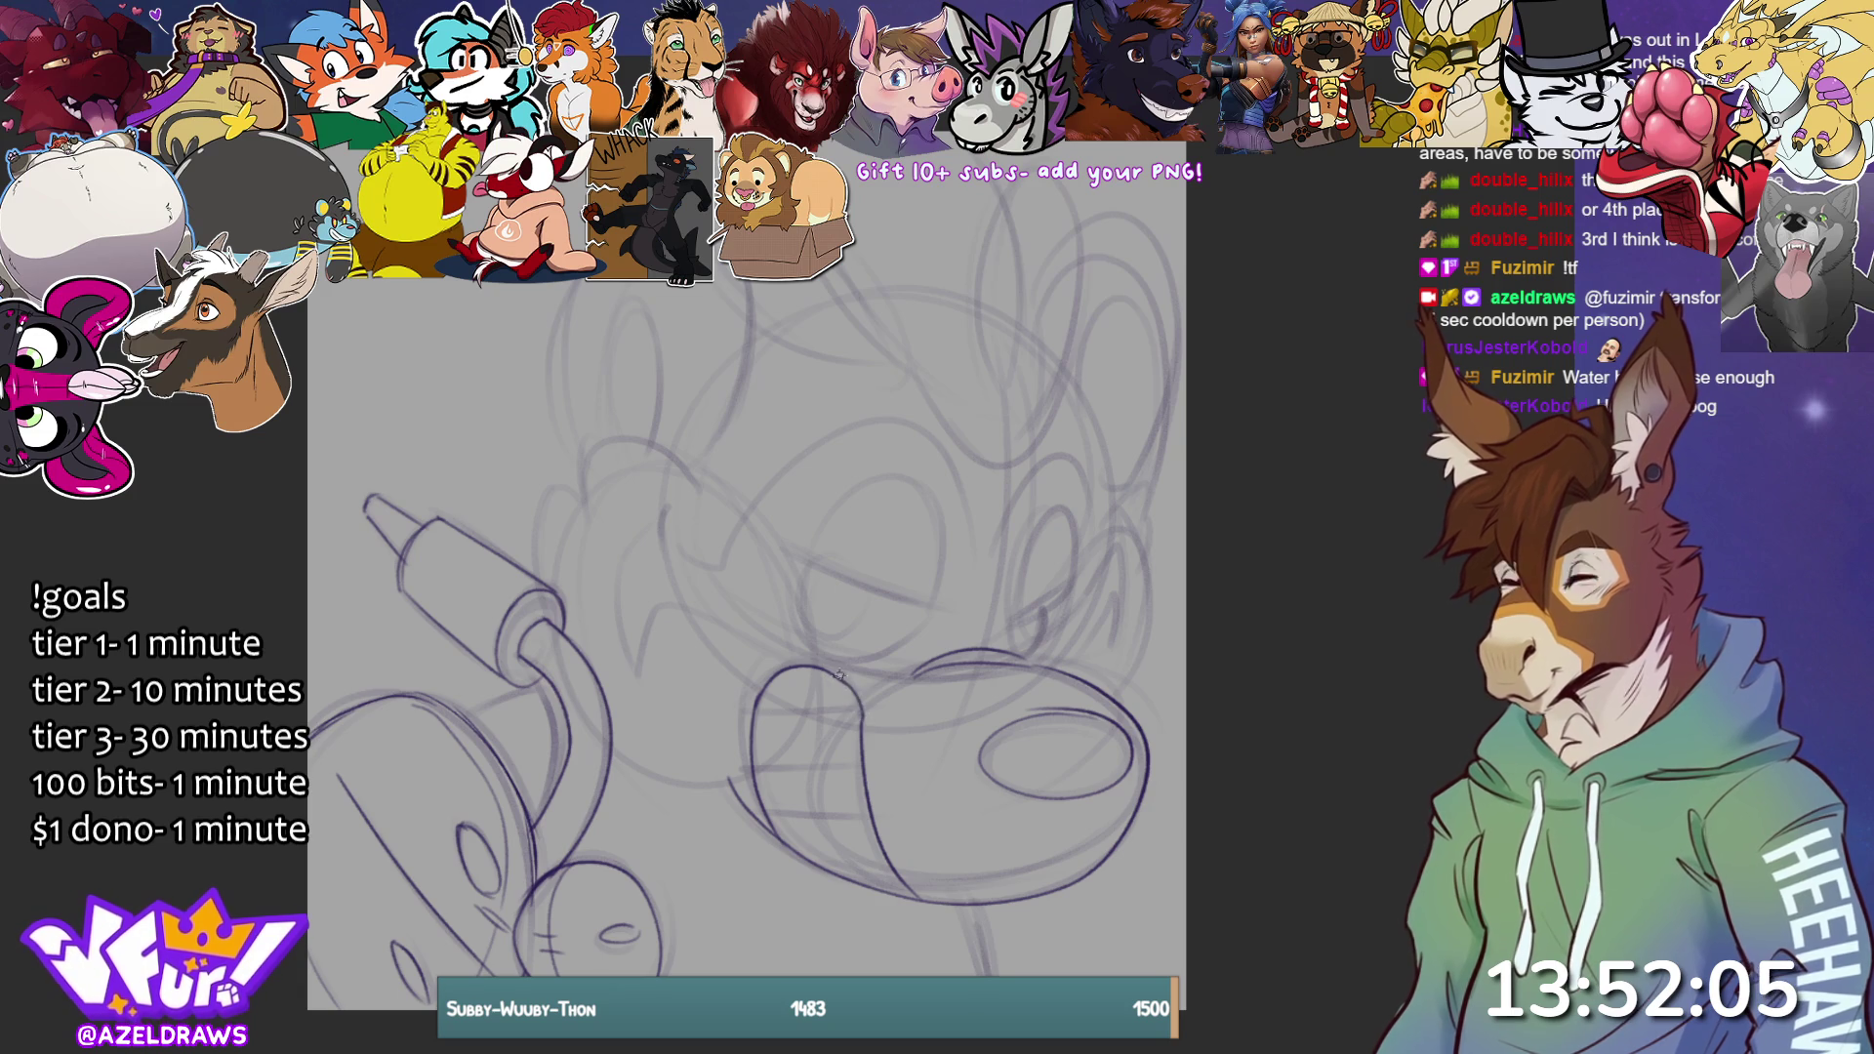
drag(830, 669, 854, 712)
Add two lines across the teeth and ink curves above and left of the muzzle.
drag(759, 769, 866, 768)
drag(767, 816, 868, 814)
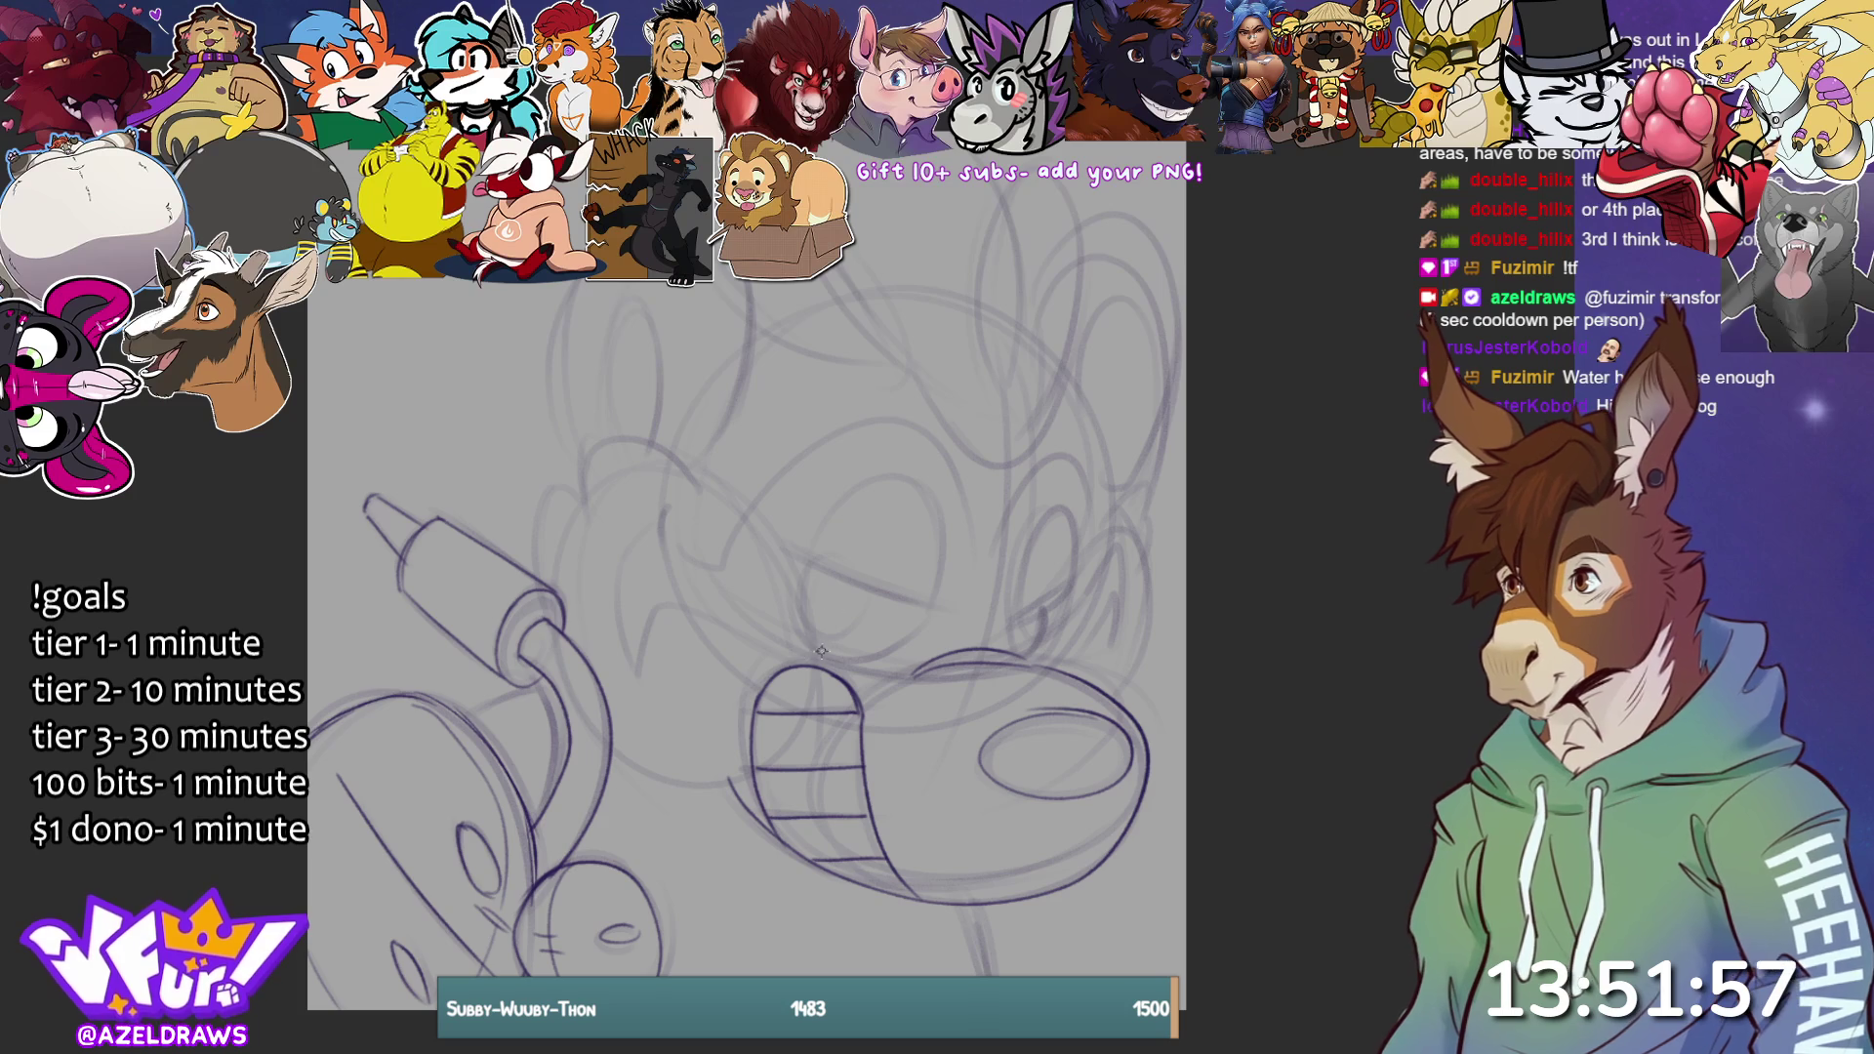
mouse_move(807, 652)
mouse_down()
mouse_move(801, 596)
mouse_move(683, 463)
mouse_move(589, 439)
mouse_move(535, 591)
mouse_up()
drag(608, 760, 739, 777)
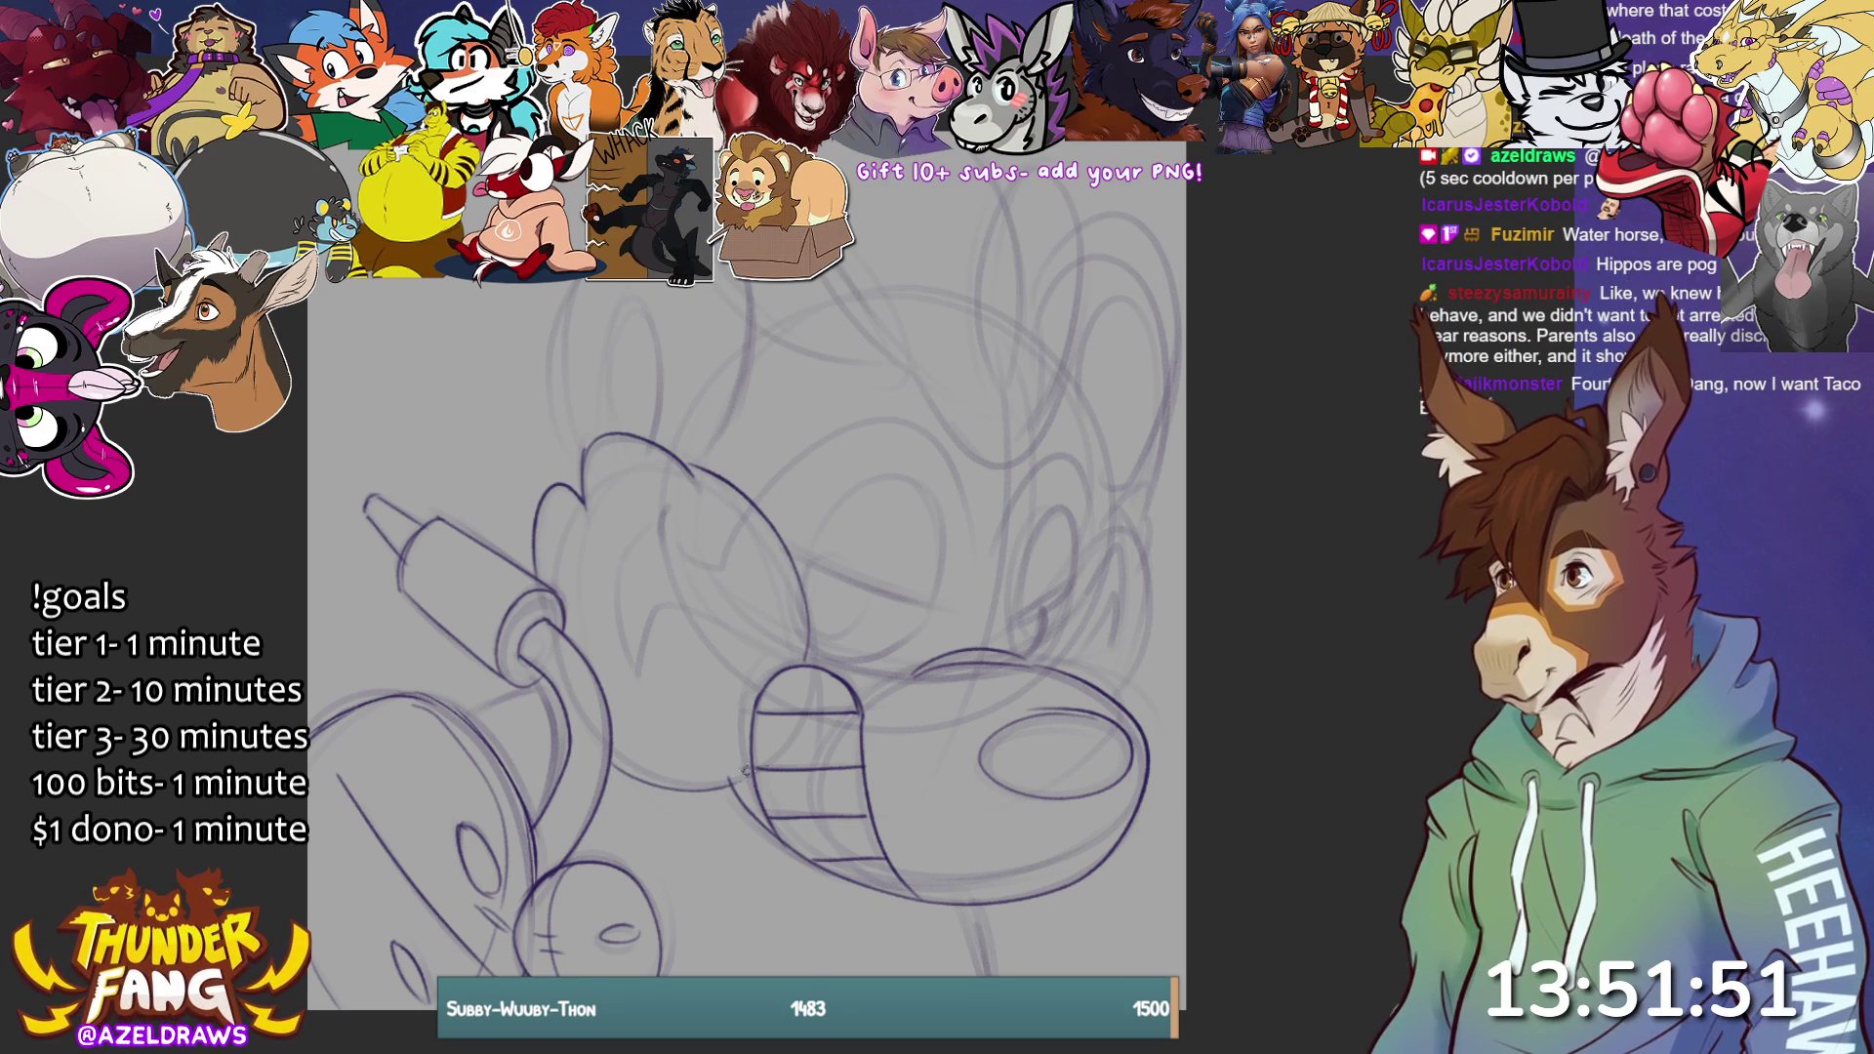
Ink the half-lidded eyelids over both eyes and the left pupil, undoing stray arcs.
mouse_move(808, 599)
mouse_down()
mouse_move(826, 517)
mouse_move(943, 508)
mouse_move(878, 652)
mouse_move(810, 603)
mouse_up()
key(ctrl+z)
mouse_move(828, 520)
mouse_down()
mouse_move(806, 612)
mouse_move(913, 637)
mouse_move(892, 473)
mouse_move(828, 507)
mouse_move(943, 613)
mouse_up()
drag(803, 553, 943, 613)
mouse_move(799, 552)
mouse_down()
mouse_move(1019, 650)
mouse_move(1069, 547)
mouse_move(1025, 532)
mouse_move(1020, 576)
mouse_move(1074, 600)
mouse_move(1065, 510)
mouse_up()
key(ctrl+z)
mouse_move(1015, 622)
mouse_down()
mouse_move(1076, 574)
mouse_move(1025, 663)
mouse_move(1044, 622)
mouse_up()
mouse_move(807, 615)
mouse_down()
mouse_move(867, 591)
mouse_move(867, 634)
mouse_up()
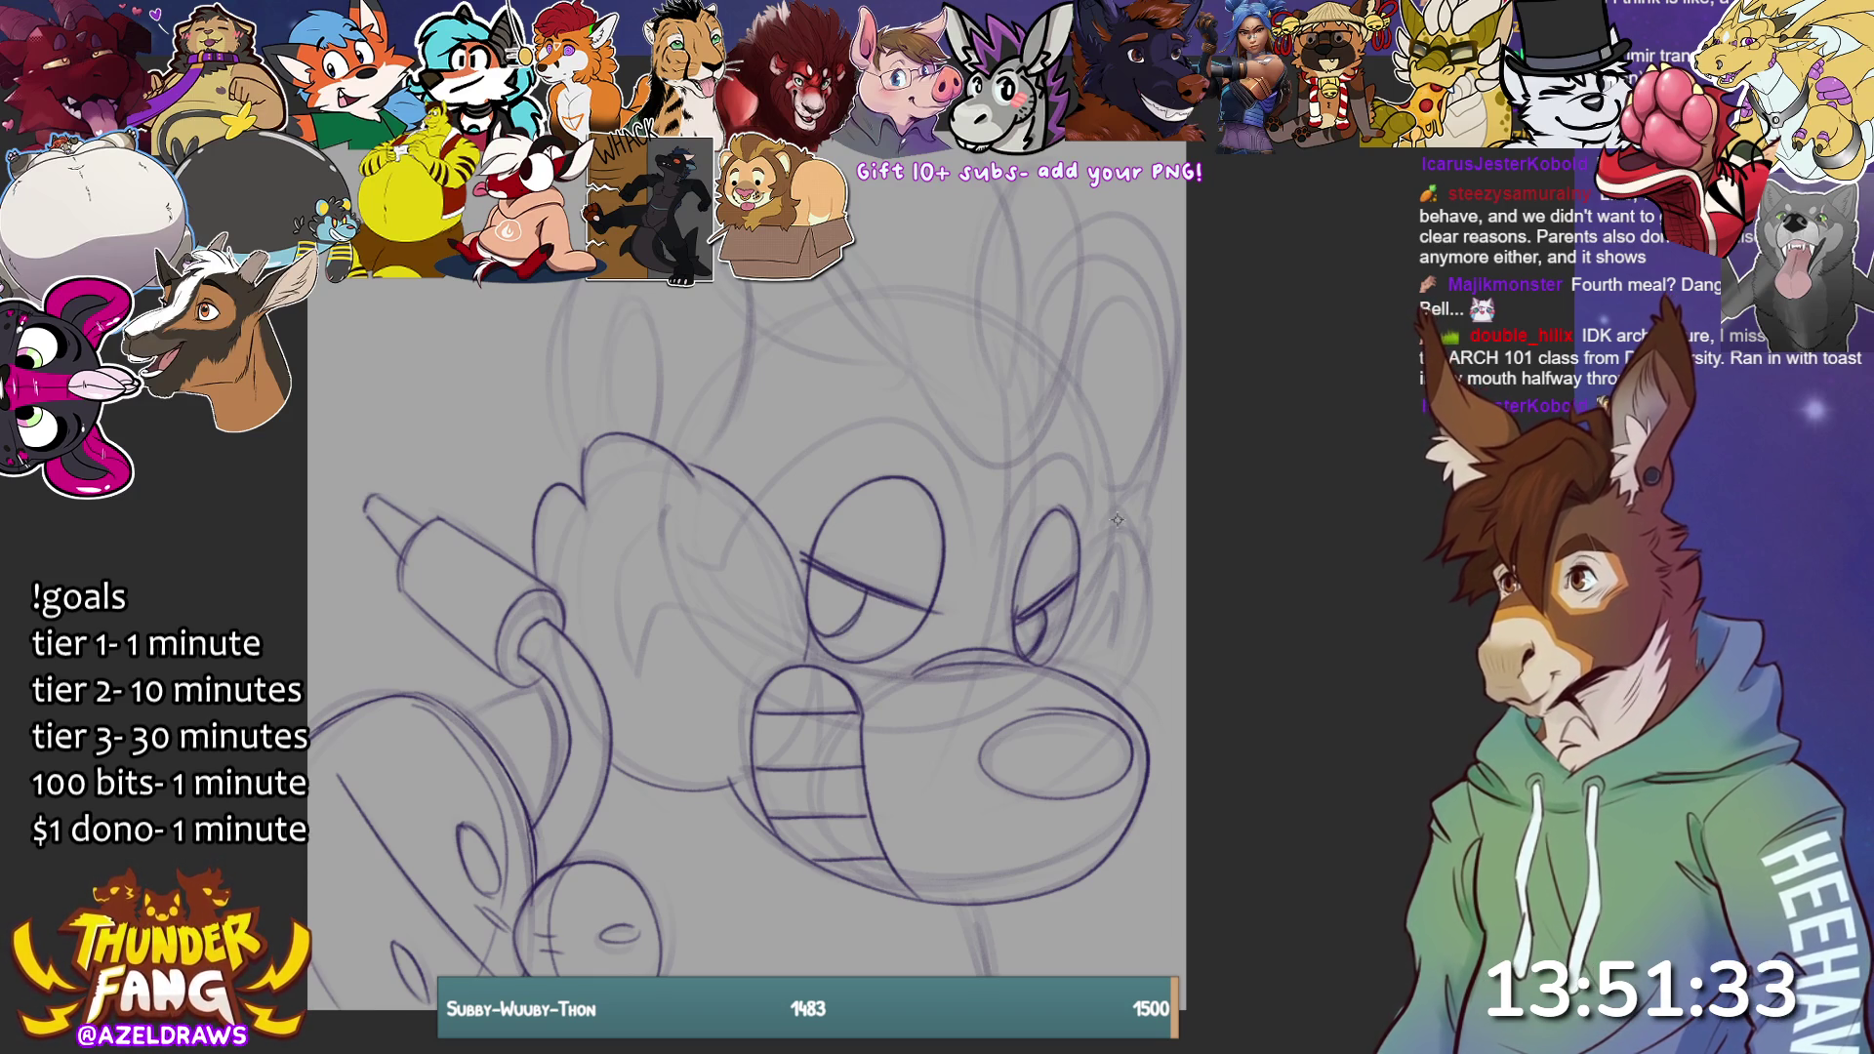
Trace the head's right outline and ear curve, the cheek, the brow and the snout's edges.
mouse_move(1067, 378)
mouse_down()
mouse_move(1117, 534)
mouse_move(1074, 654)
mouse_up()
mouse_move(1109, 528)
mouse_down()
mouse_move(1150, 624)
mouse_move(1108, 710)
mouse_up()
drag(1113, 518, 1148, 549)
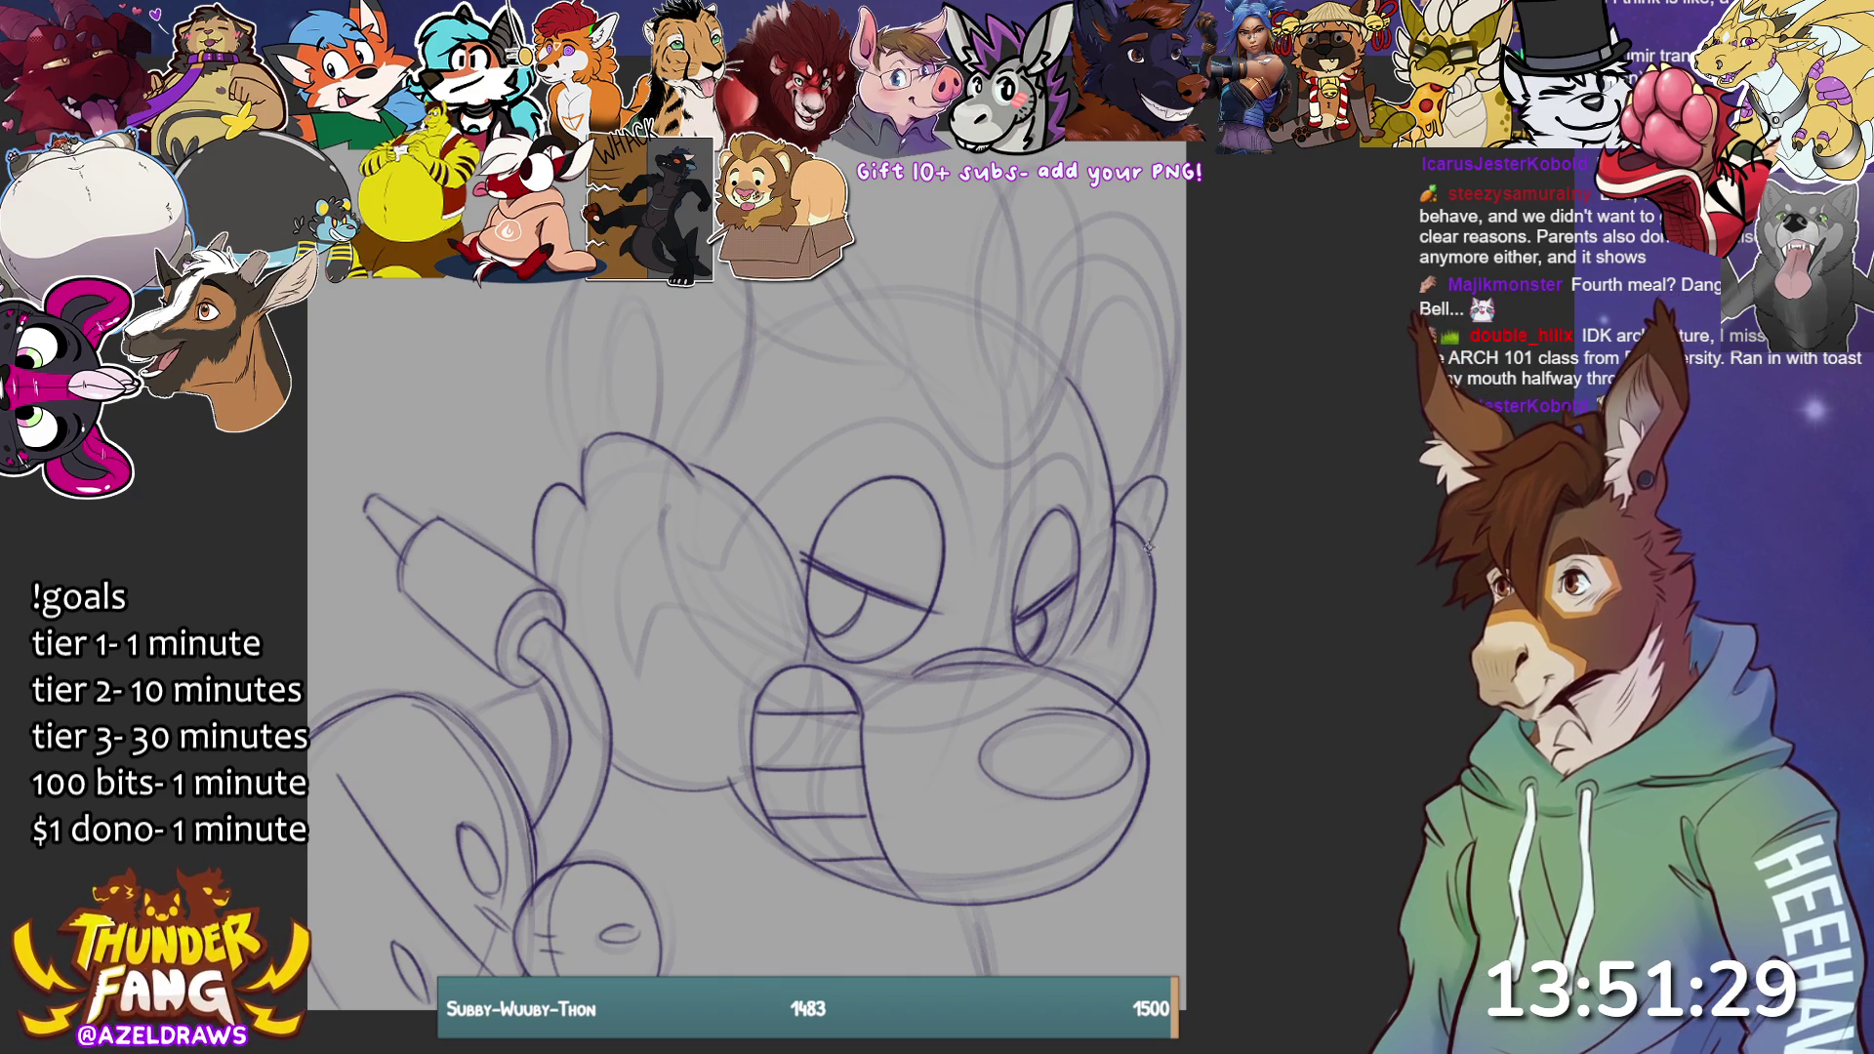
mouse_move(675, 496)
mouse_down()
mouse_move(622, 542)
mouse_move(634, 679)
mouse_move(665, 595)
mouse_move(771, 664)
mouse_up()
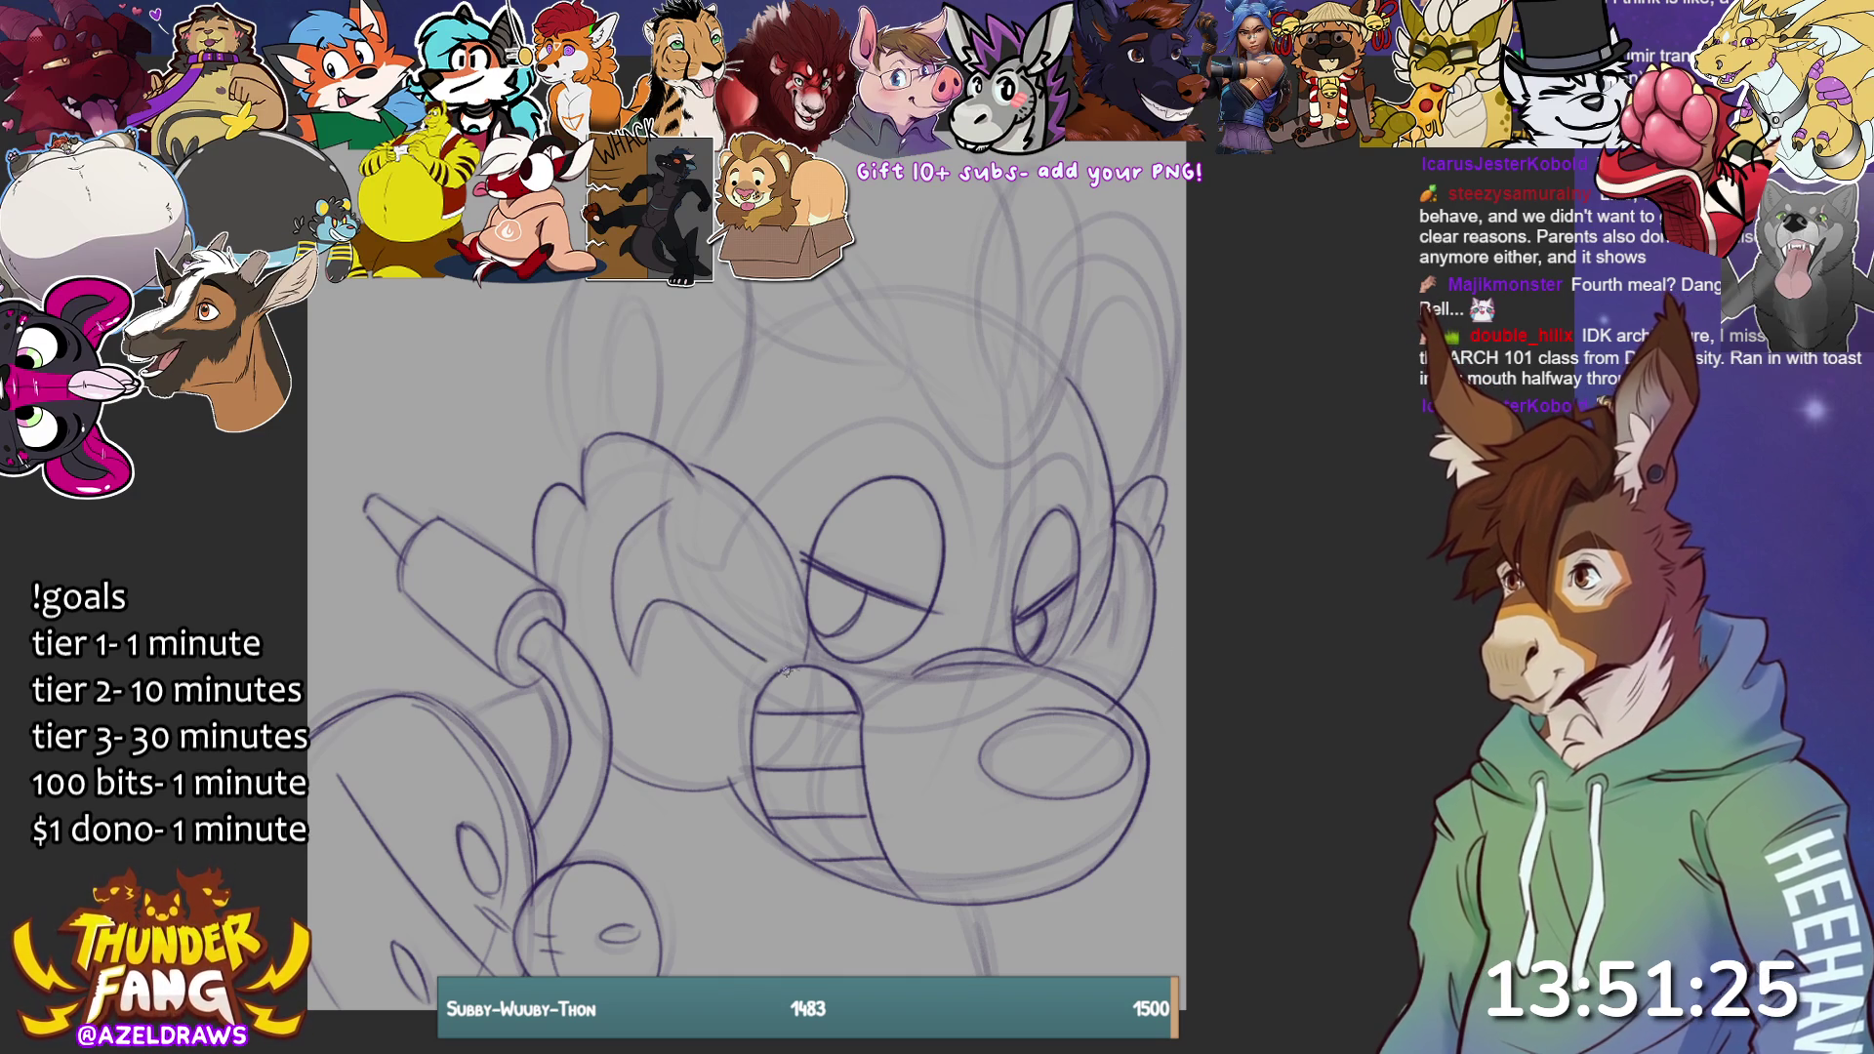
mouse_move(668, 490)
mouse_down()
mouse_move(670, 546)
mouse_move(756, 499)
mouse_move(1112, 515)
mouse_up()
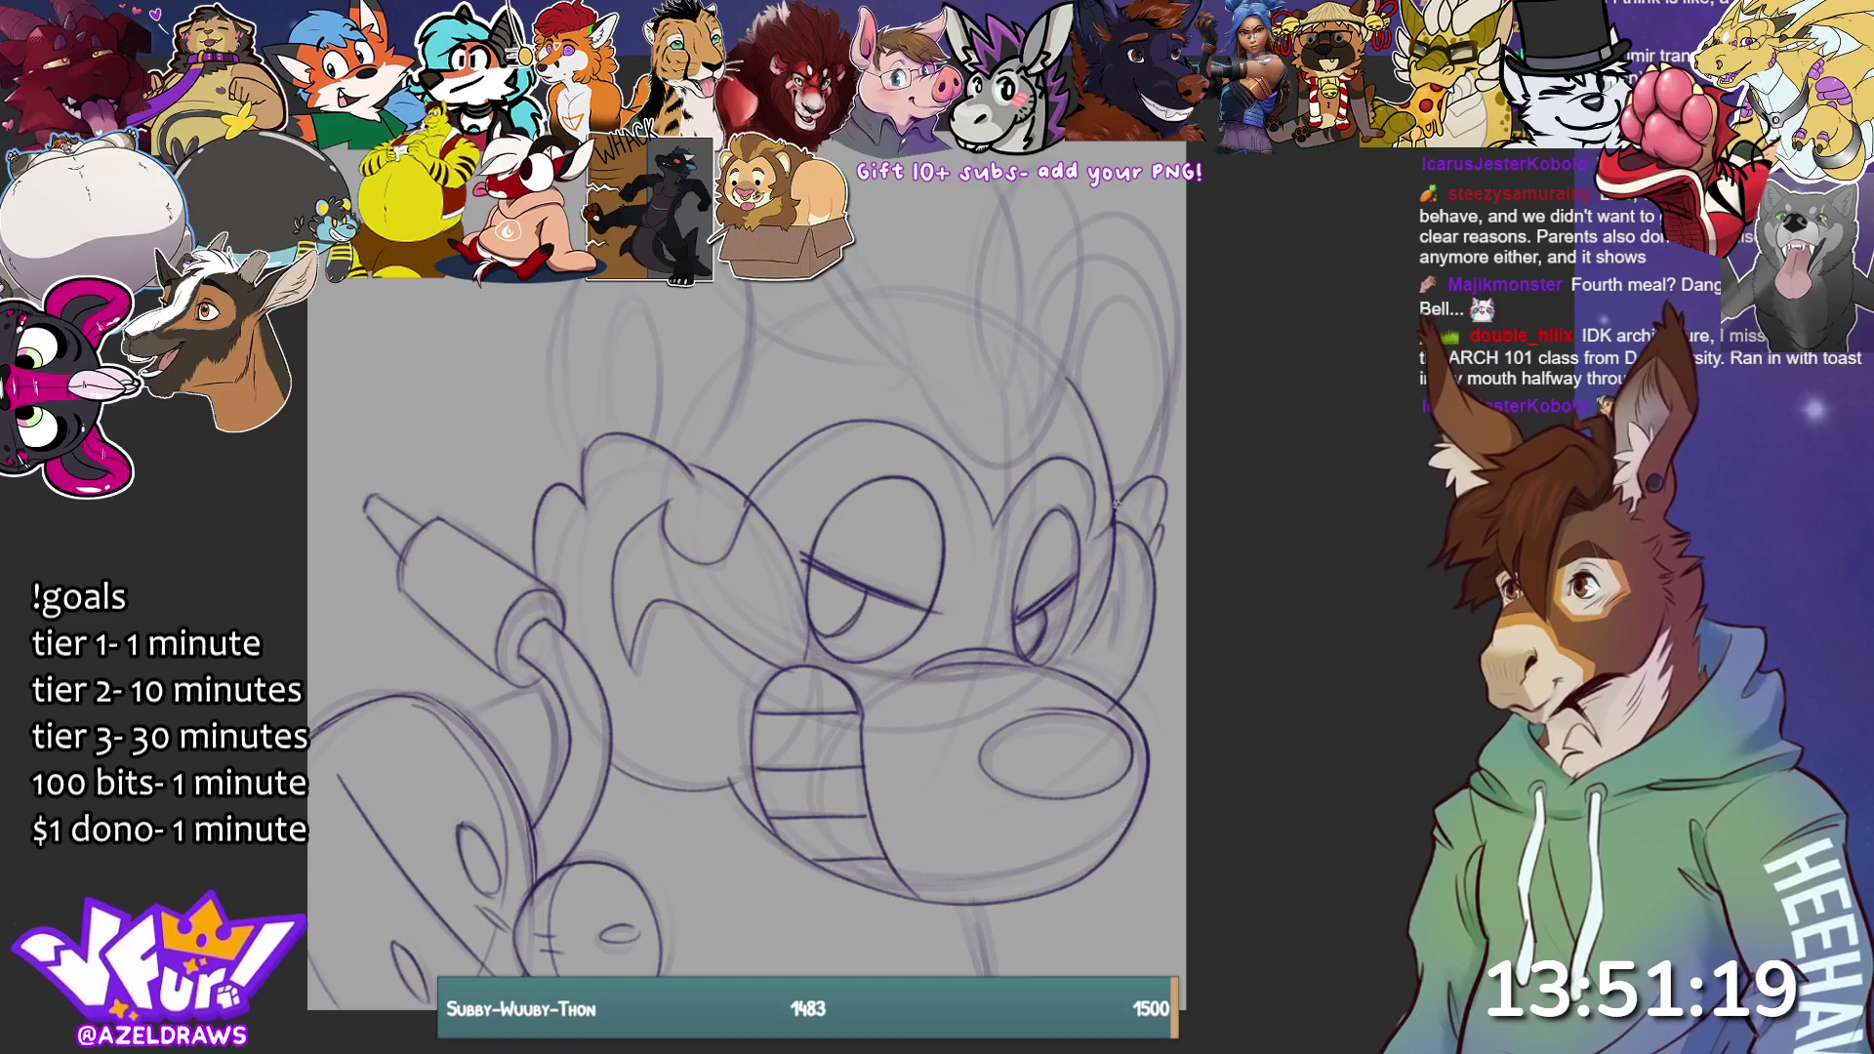
drag(912, 649, 1015, 634)
drag(1003, 434, 1006, 585)
mouse_move(984, 658)
mouse_down()
mouse_move(1074, 734)
mouse_move(915, 895)
mouse_up()
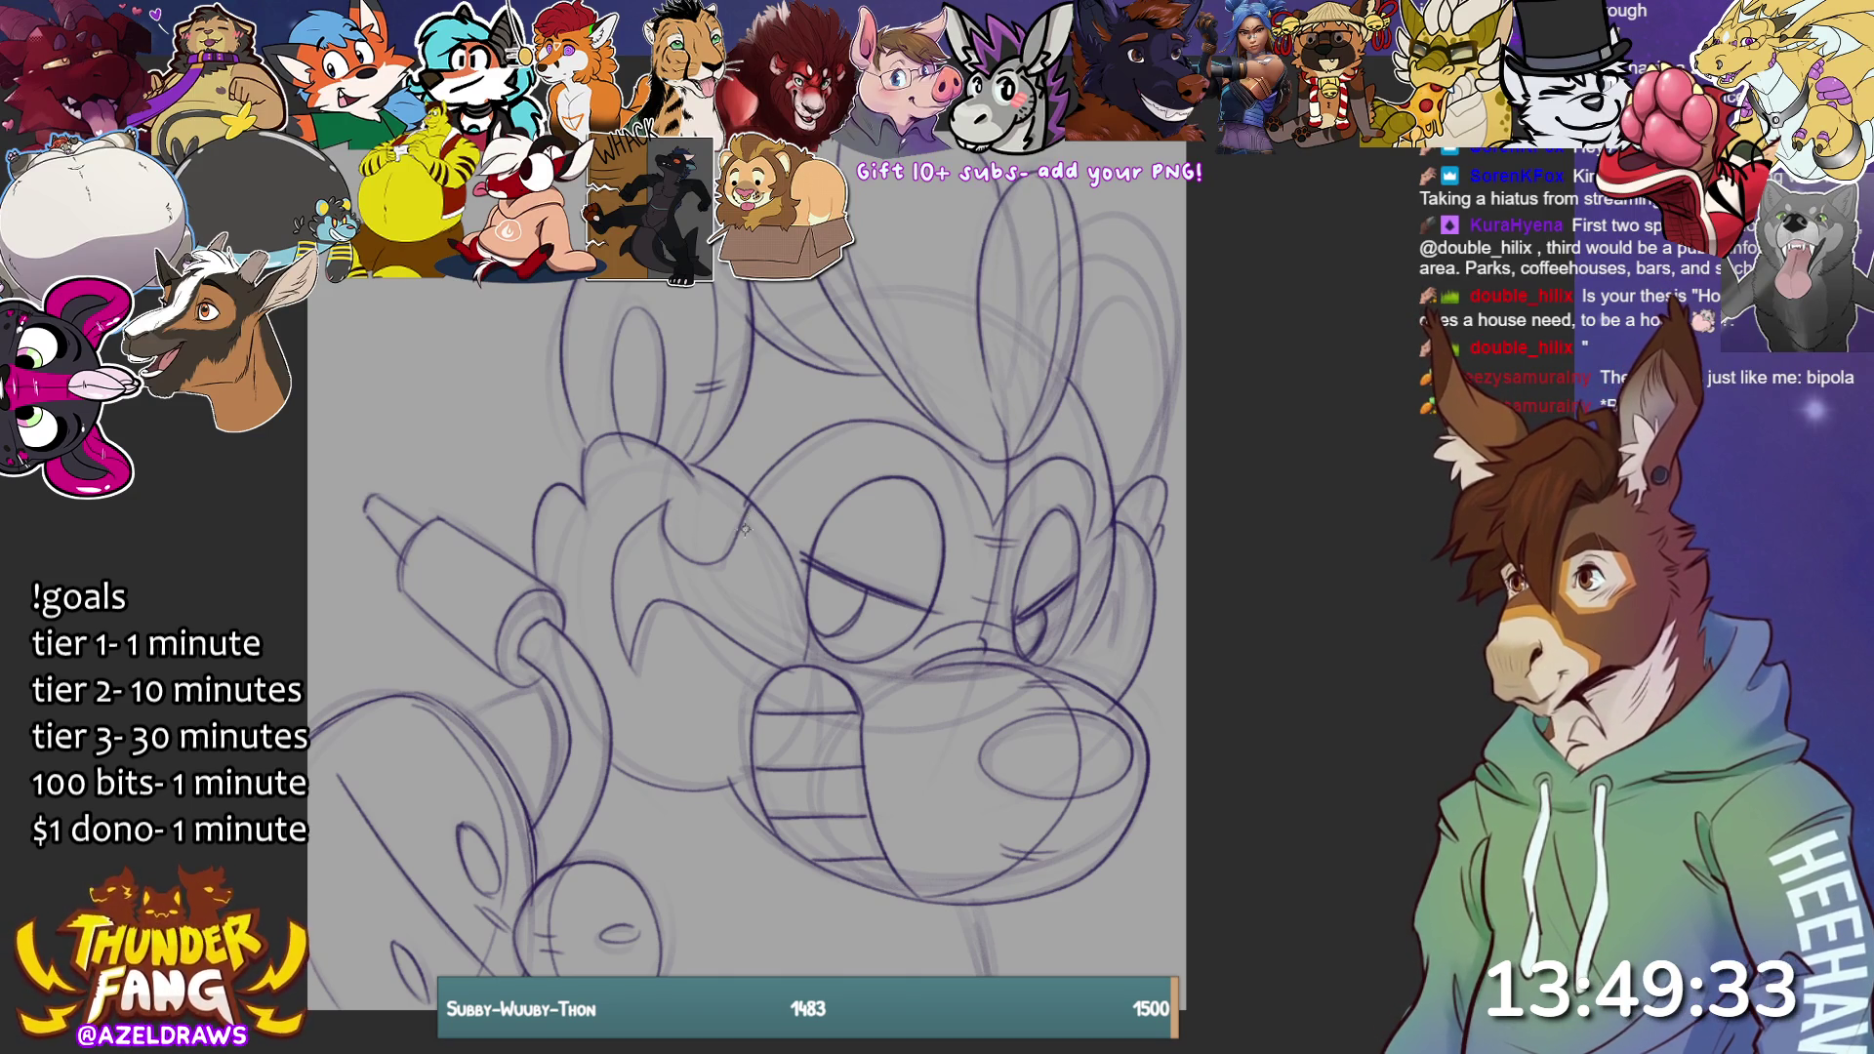
Ink the upper-right ear, close gaps on the head's right side, and add upper-left and lower-right strokes.
mouse_move(1078, 264)
mouse_down()
mouse_move(1171, 328)
mouse_move(1121, 495)
mouse_up()
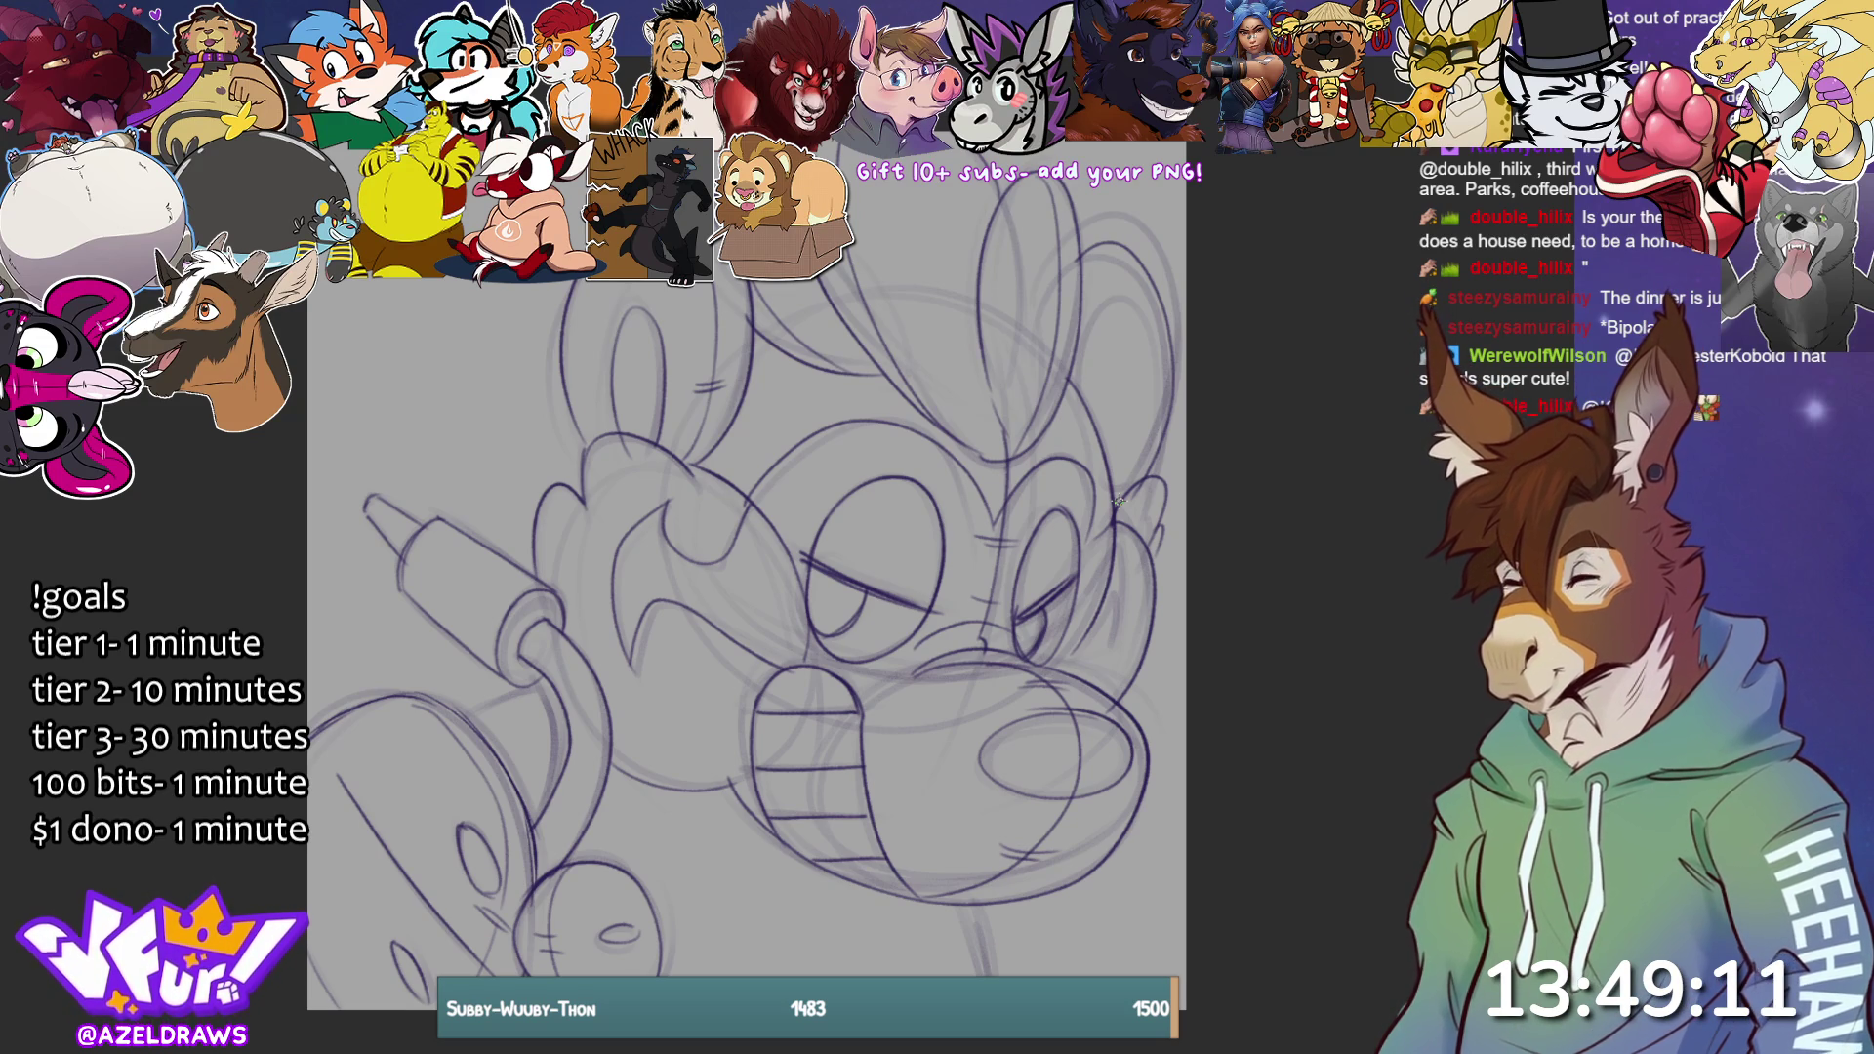
mouse_move(1119, 242)
mouse_down()
mouse_move(1103, 256)
mouse_move(1140, 297)
mouse_move(1132, 457)
mouse_move(1154, 436)
mouse_up()
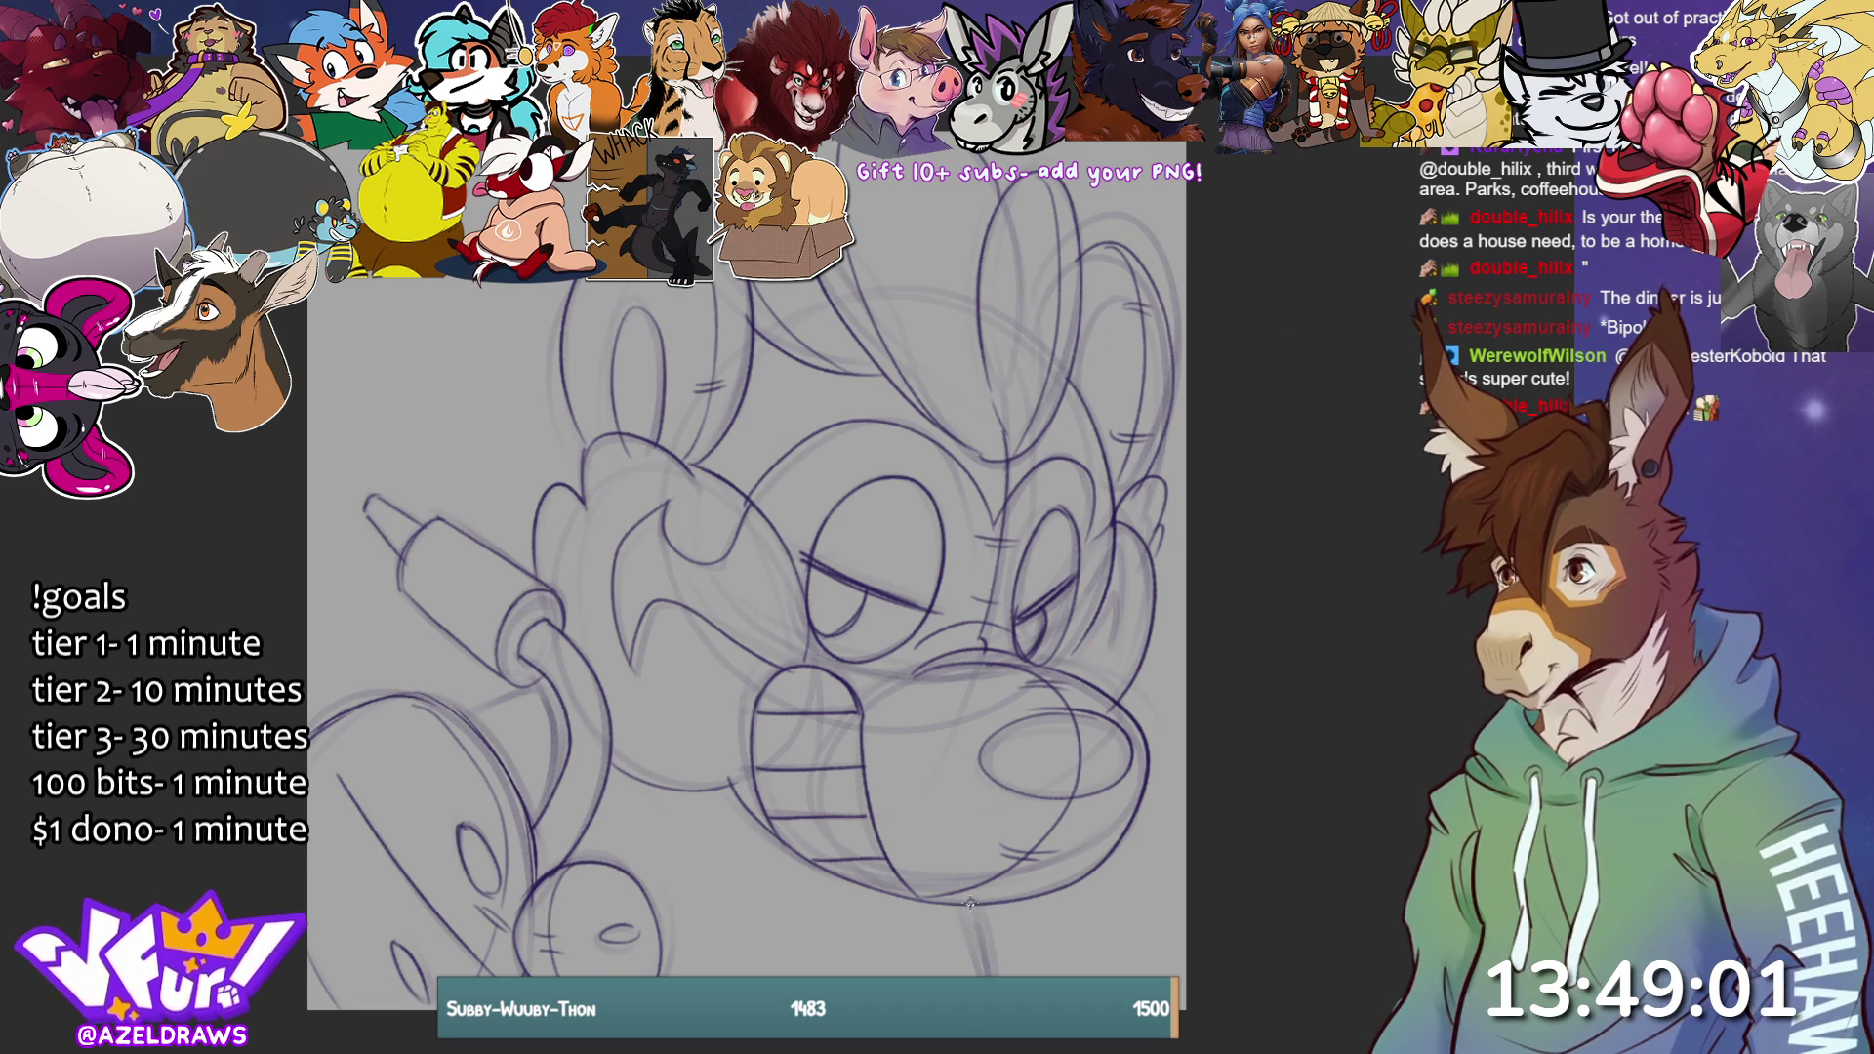
drag(459, 725, 552, 684)
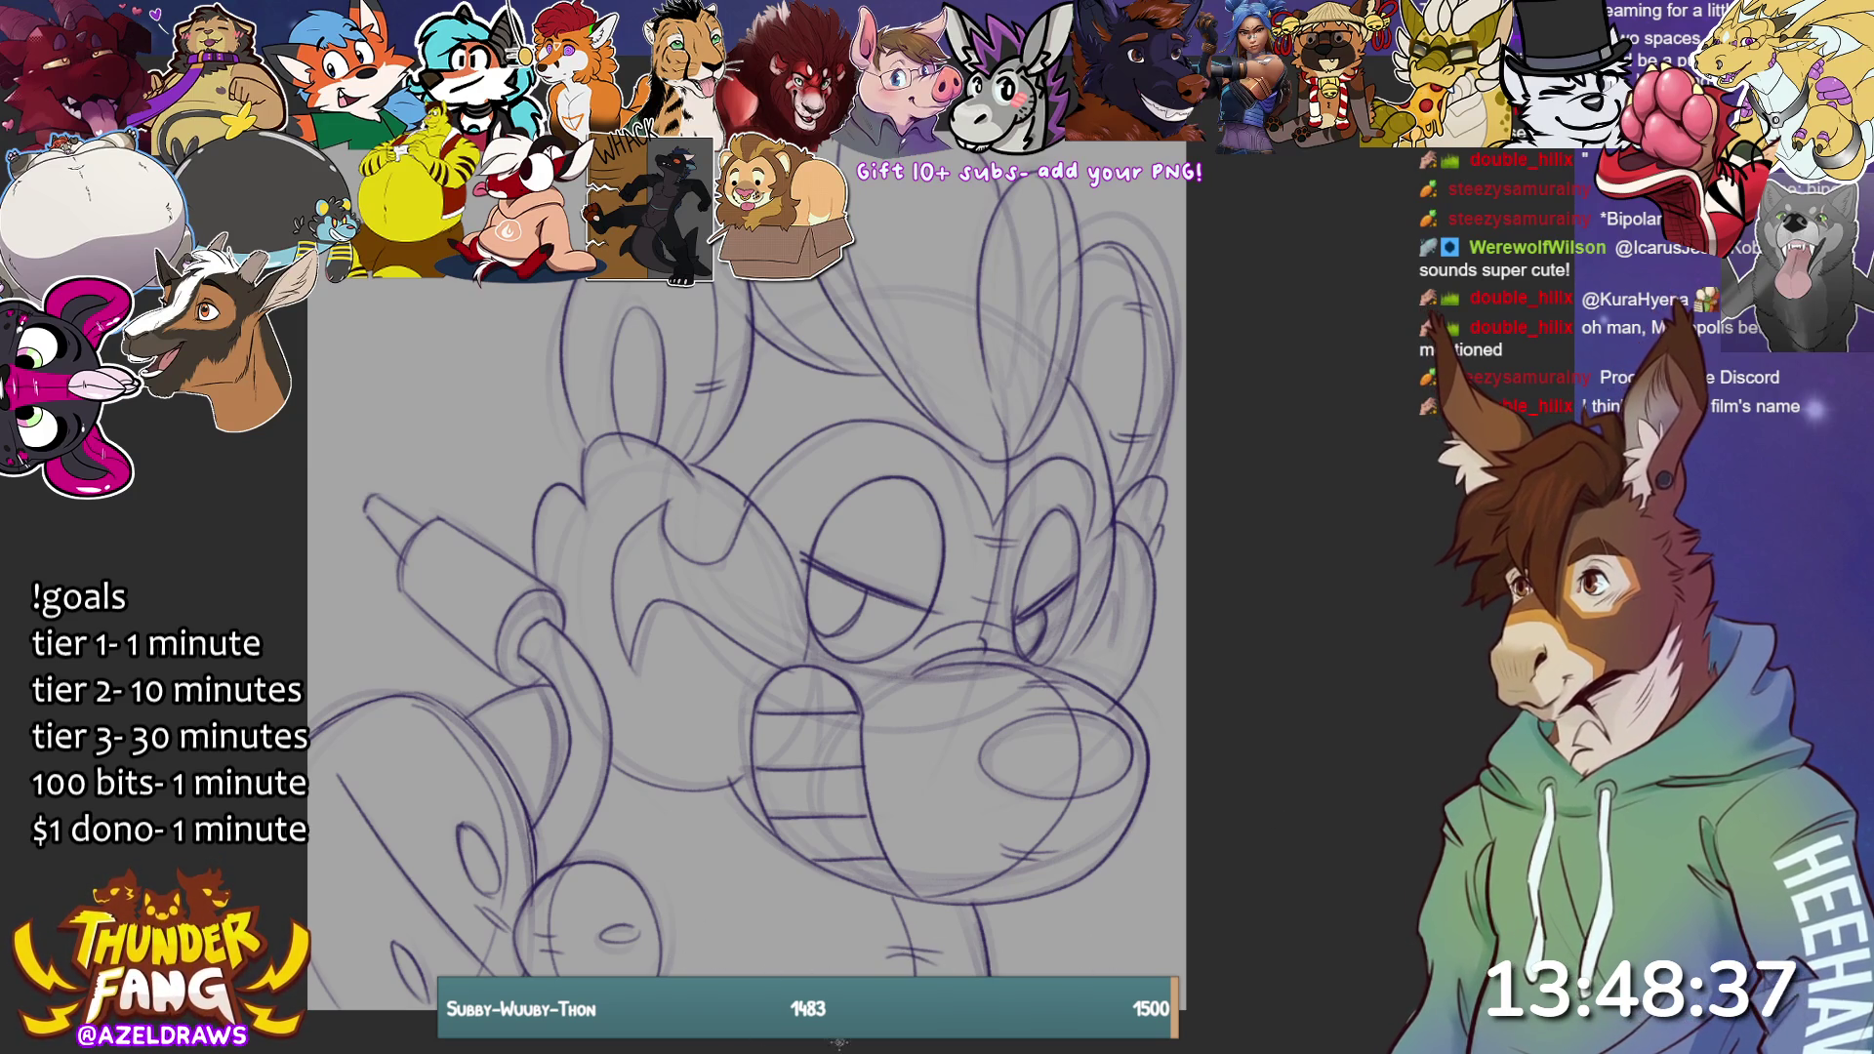
mouse_move(547, 510)
mouse_down()
mouse_move(430, 432)
mouse_move(429, 488)
mouse_move(402, 462)
mouse_move(317, 488)
mouse_move(337, 698)
mouse_up()
mouse_move(1038, 969)
mouse_down()
mouse_move(1108, 931)
mouse_move(1160, 841)
mouse_up()
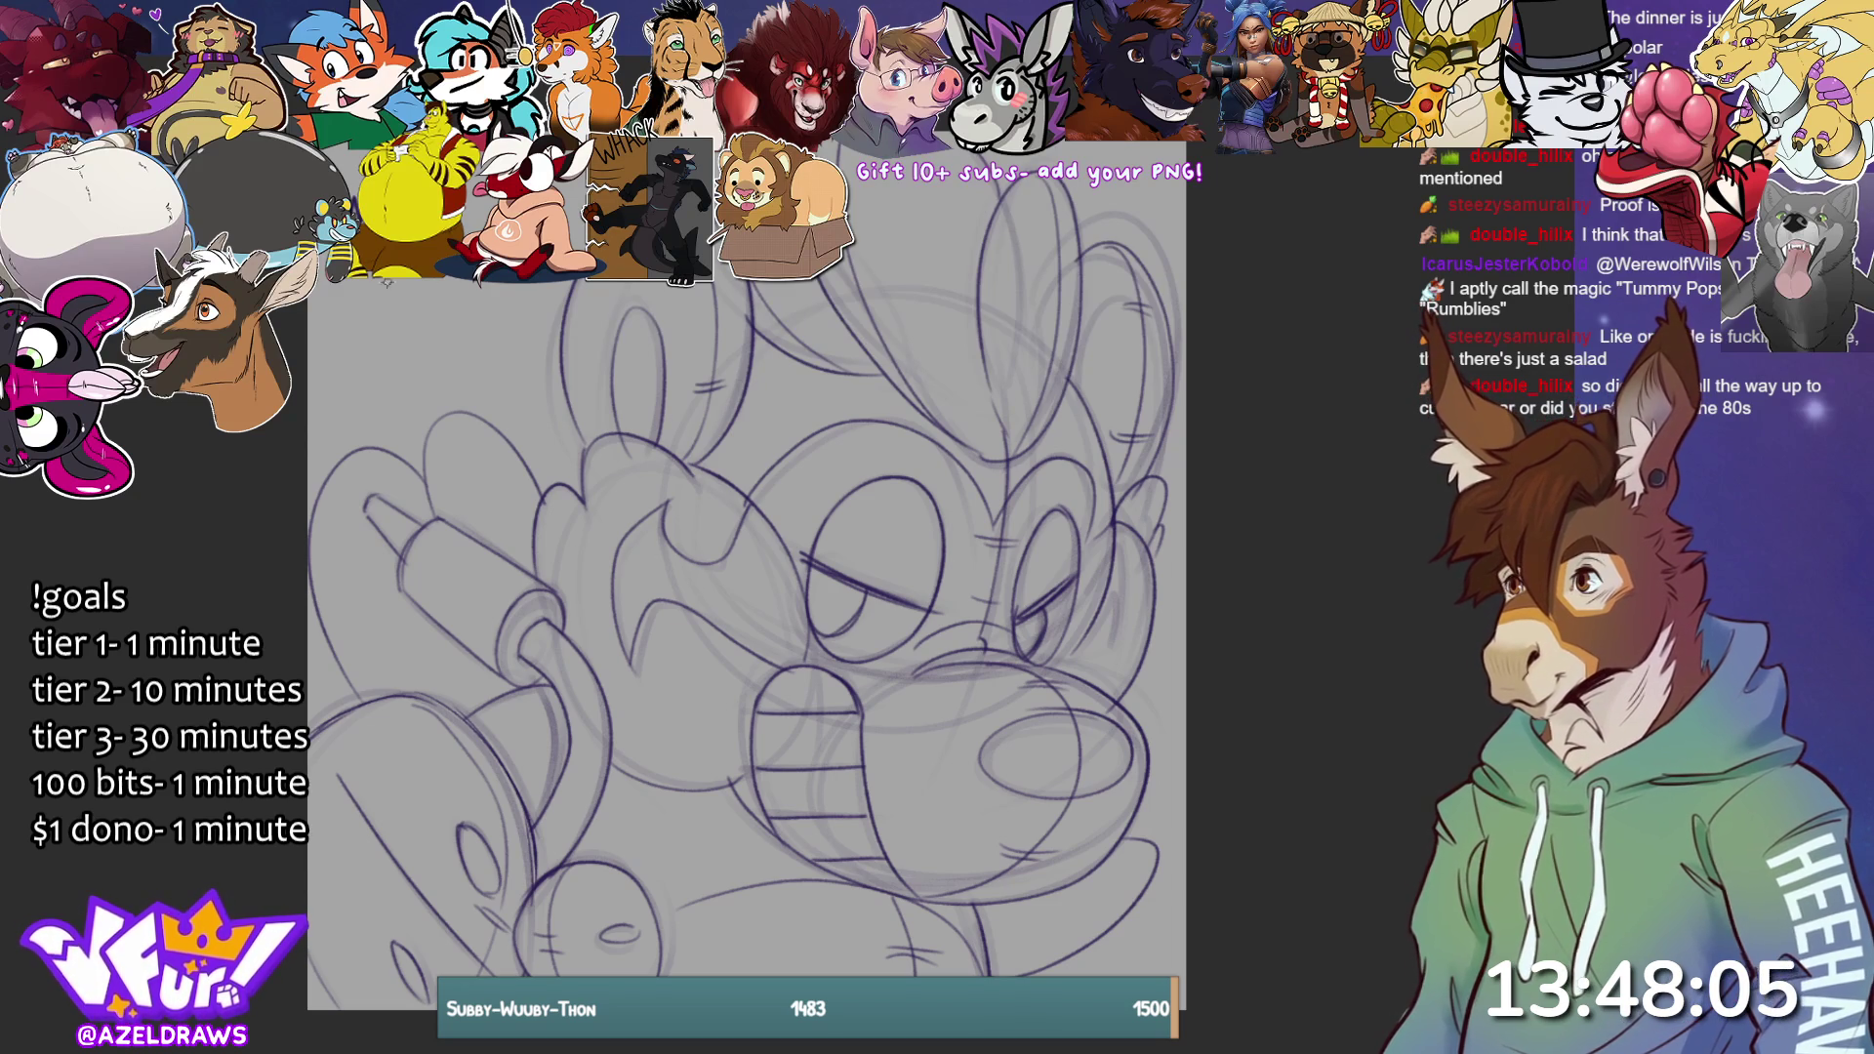
mouse_move(358, 292)
mouse_down()
mouse_move(360, 314)
mouse_move(387, 294)
mouse_up()
drag(386, 307, 437, 307)
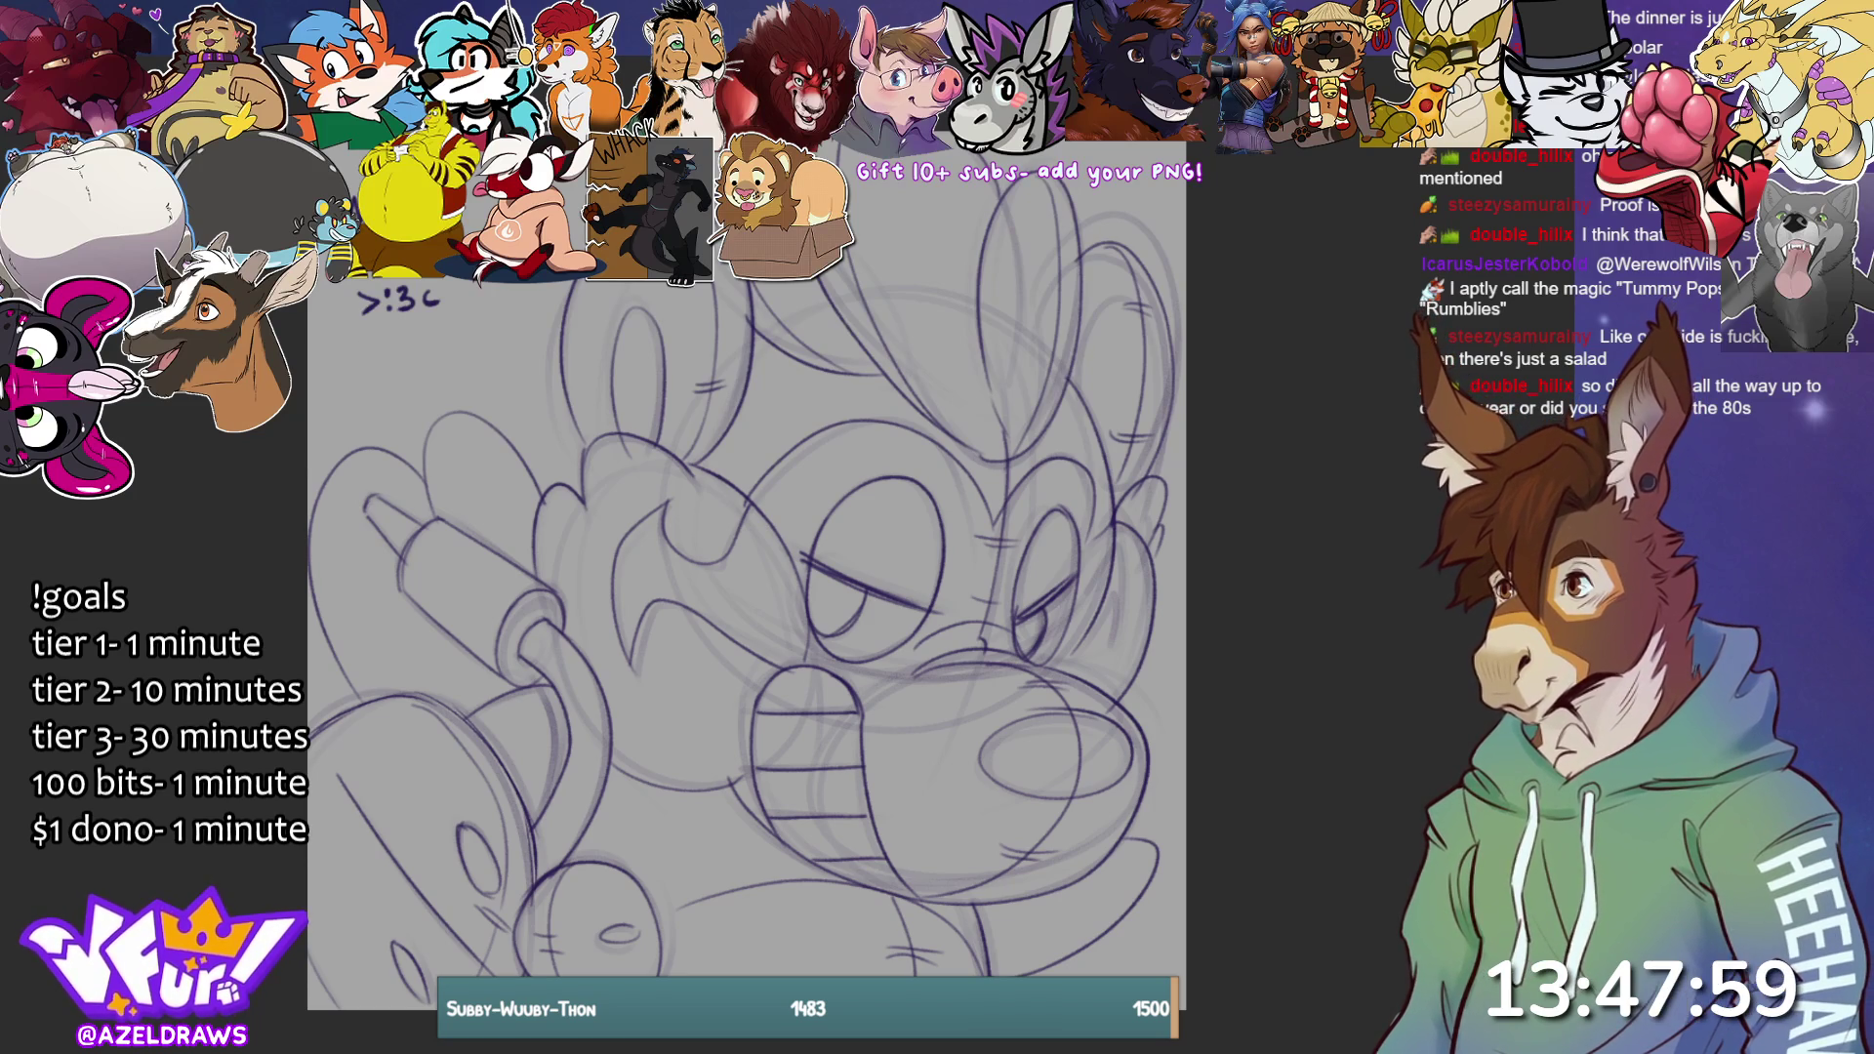
mouse_move(297, 314)
mouse_down()
mouse_move(369, 368)
mouse_move(474, 283)
mouse_move(480, 358)
mouse_up()
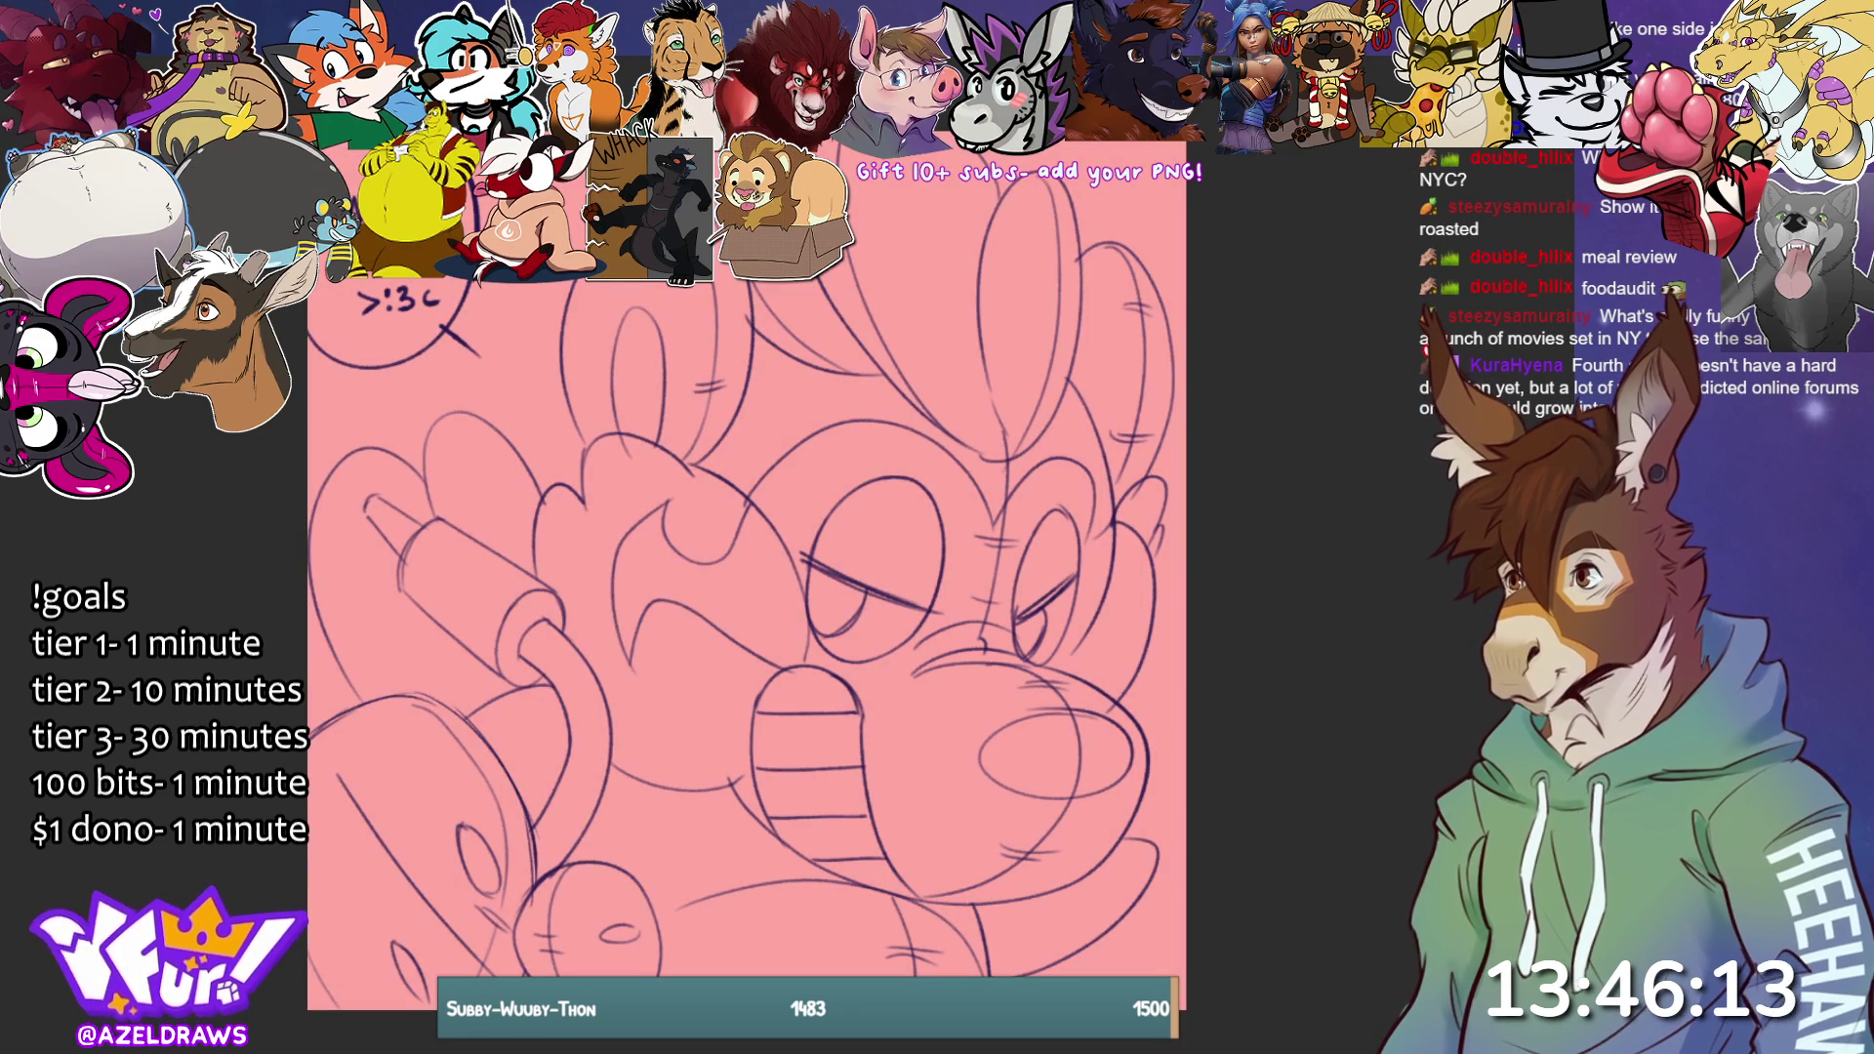
scroll(1109, 699, down, 1)
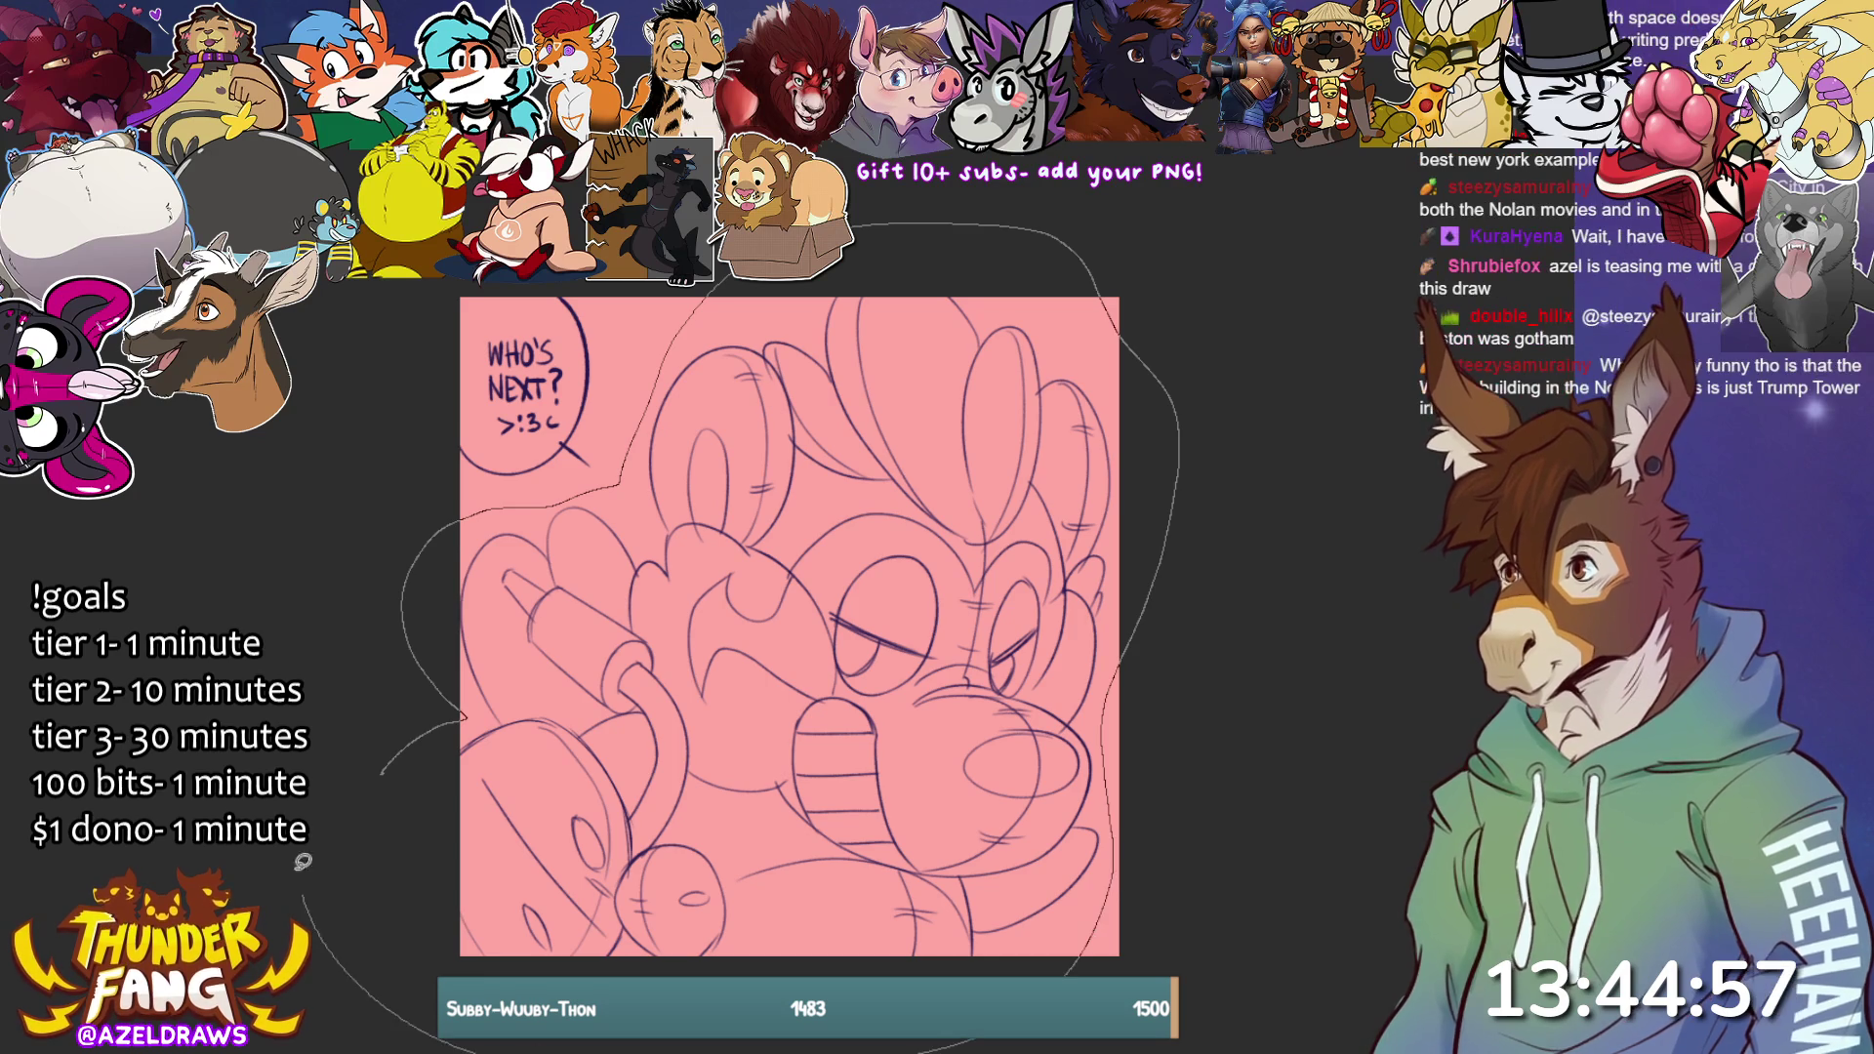
Flood the whole character with a flat dark purple base using the fill bucket.
click(1091, 939)
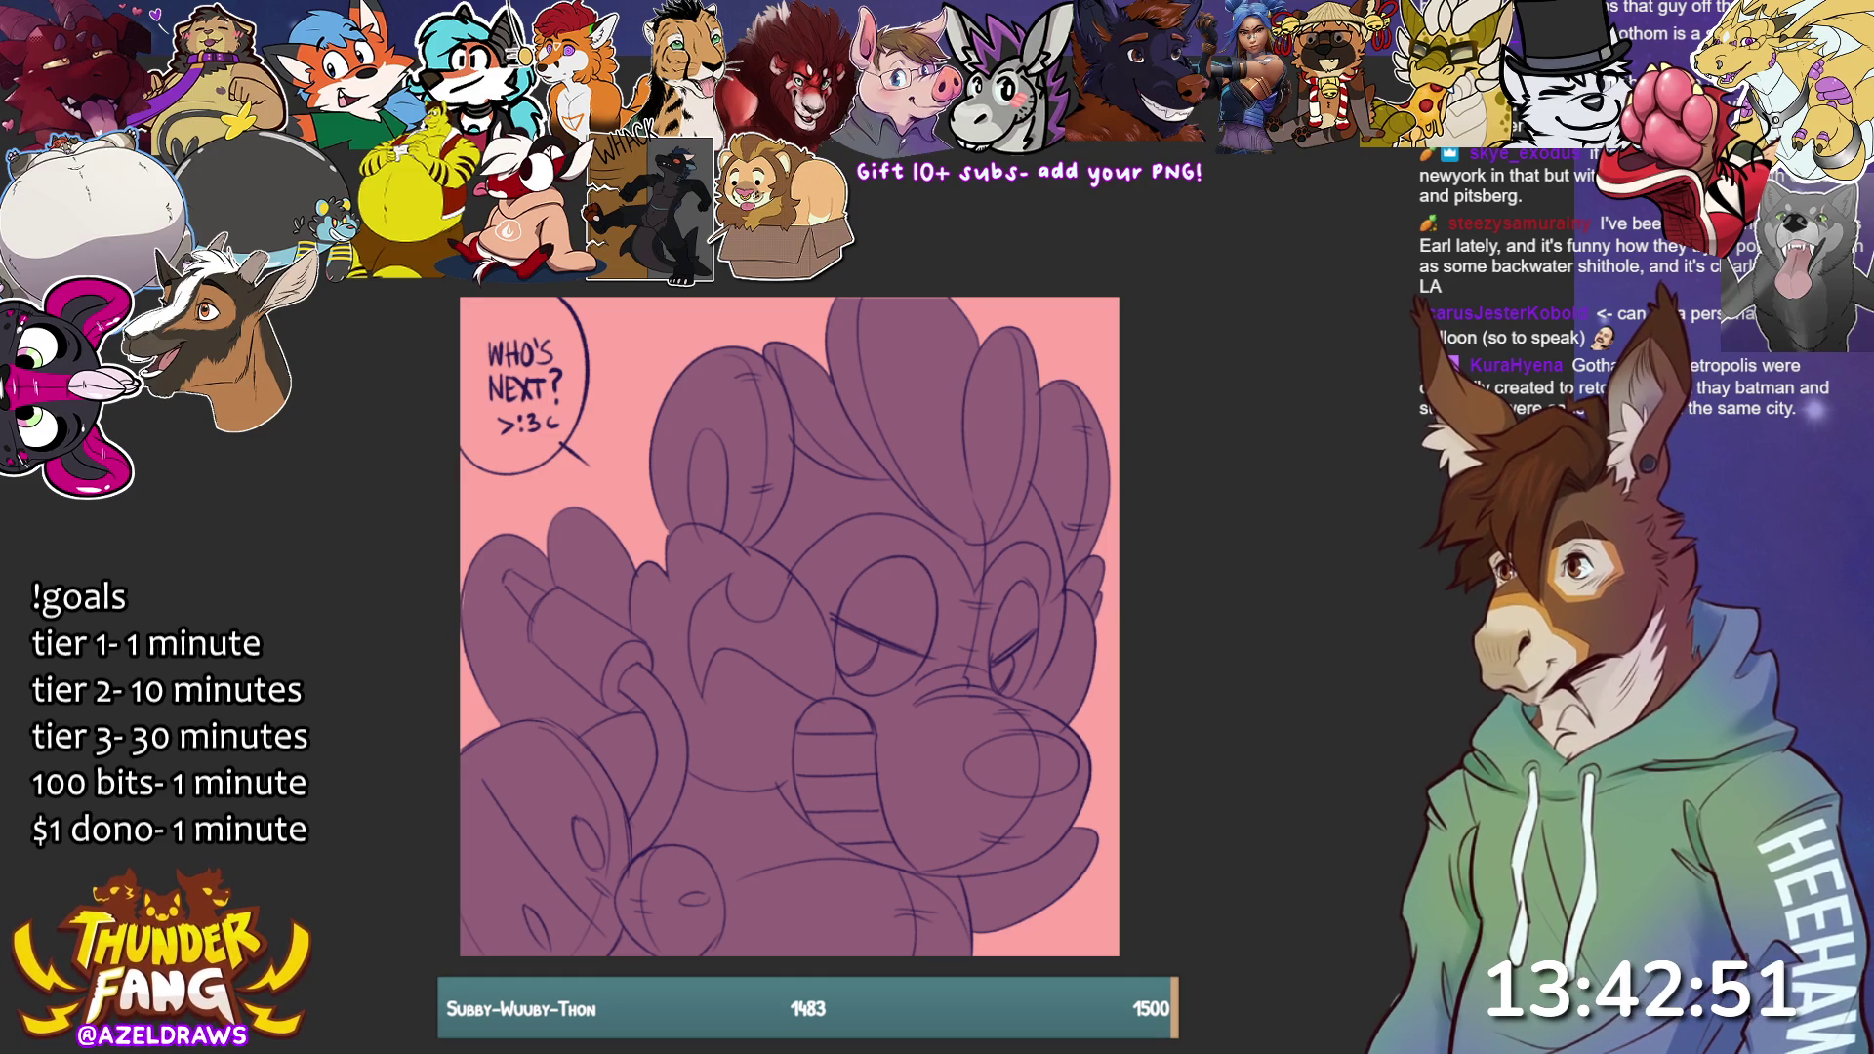
Lasso-fill the hair tuft, brow, snout marking, left-eye marking and muzzle in light pink.
mouse_move(781, 331)
mouse_down()
mouse_move(756, 353)
mouse_move(802, 463)
mouse_move(978, 557)
mouse_move(1054, 480)
mouse_move(923, 229)
mouse_up()
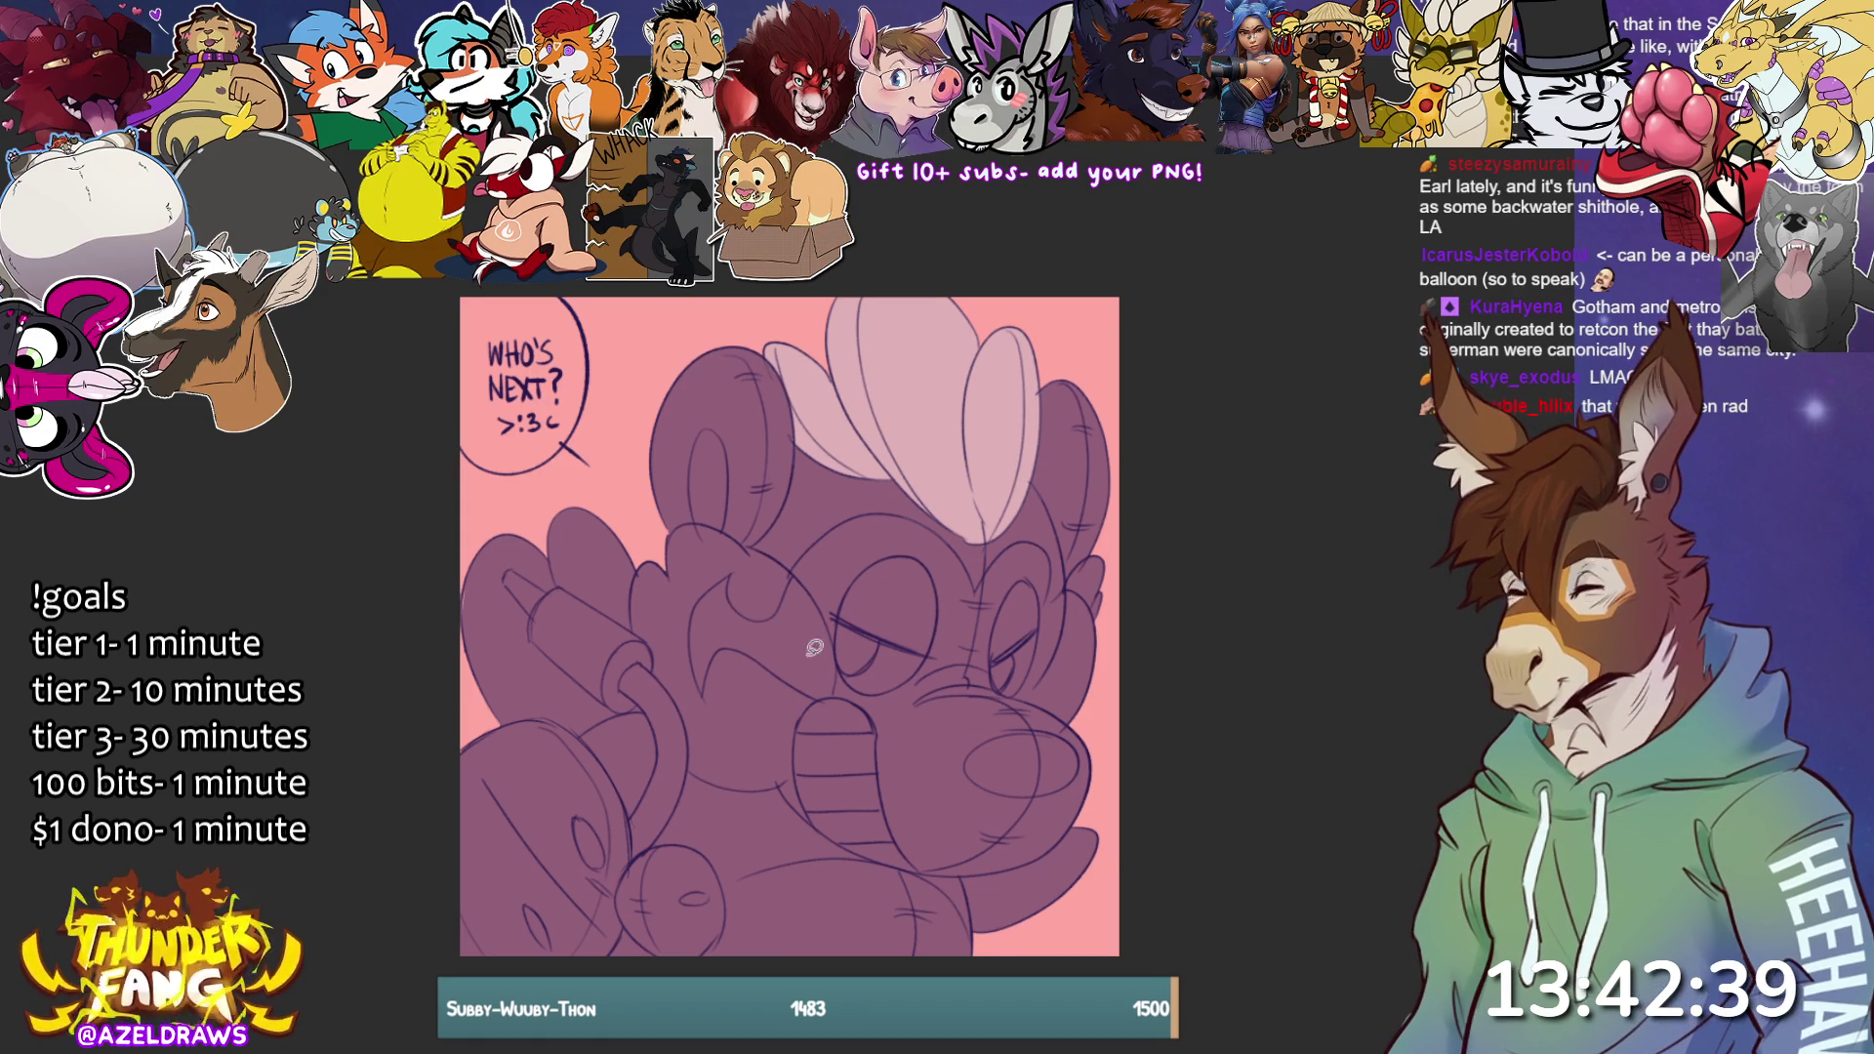
mouse_move(756, 585)
mouse_down()
mouse_move(671, 615)
mouse_move(761, 708)
mouse_move(833, 706)
mouse_move(849, 615)
mouse_move(771, 561)
mouse_up()
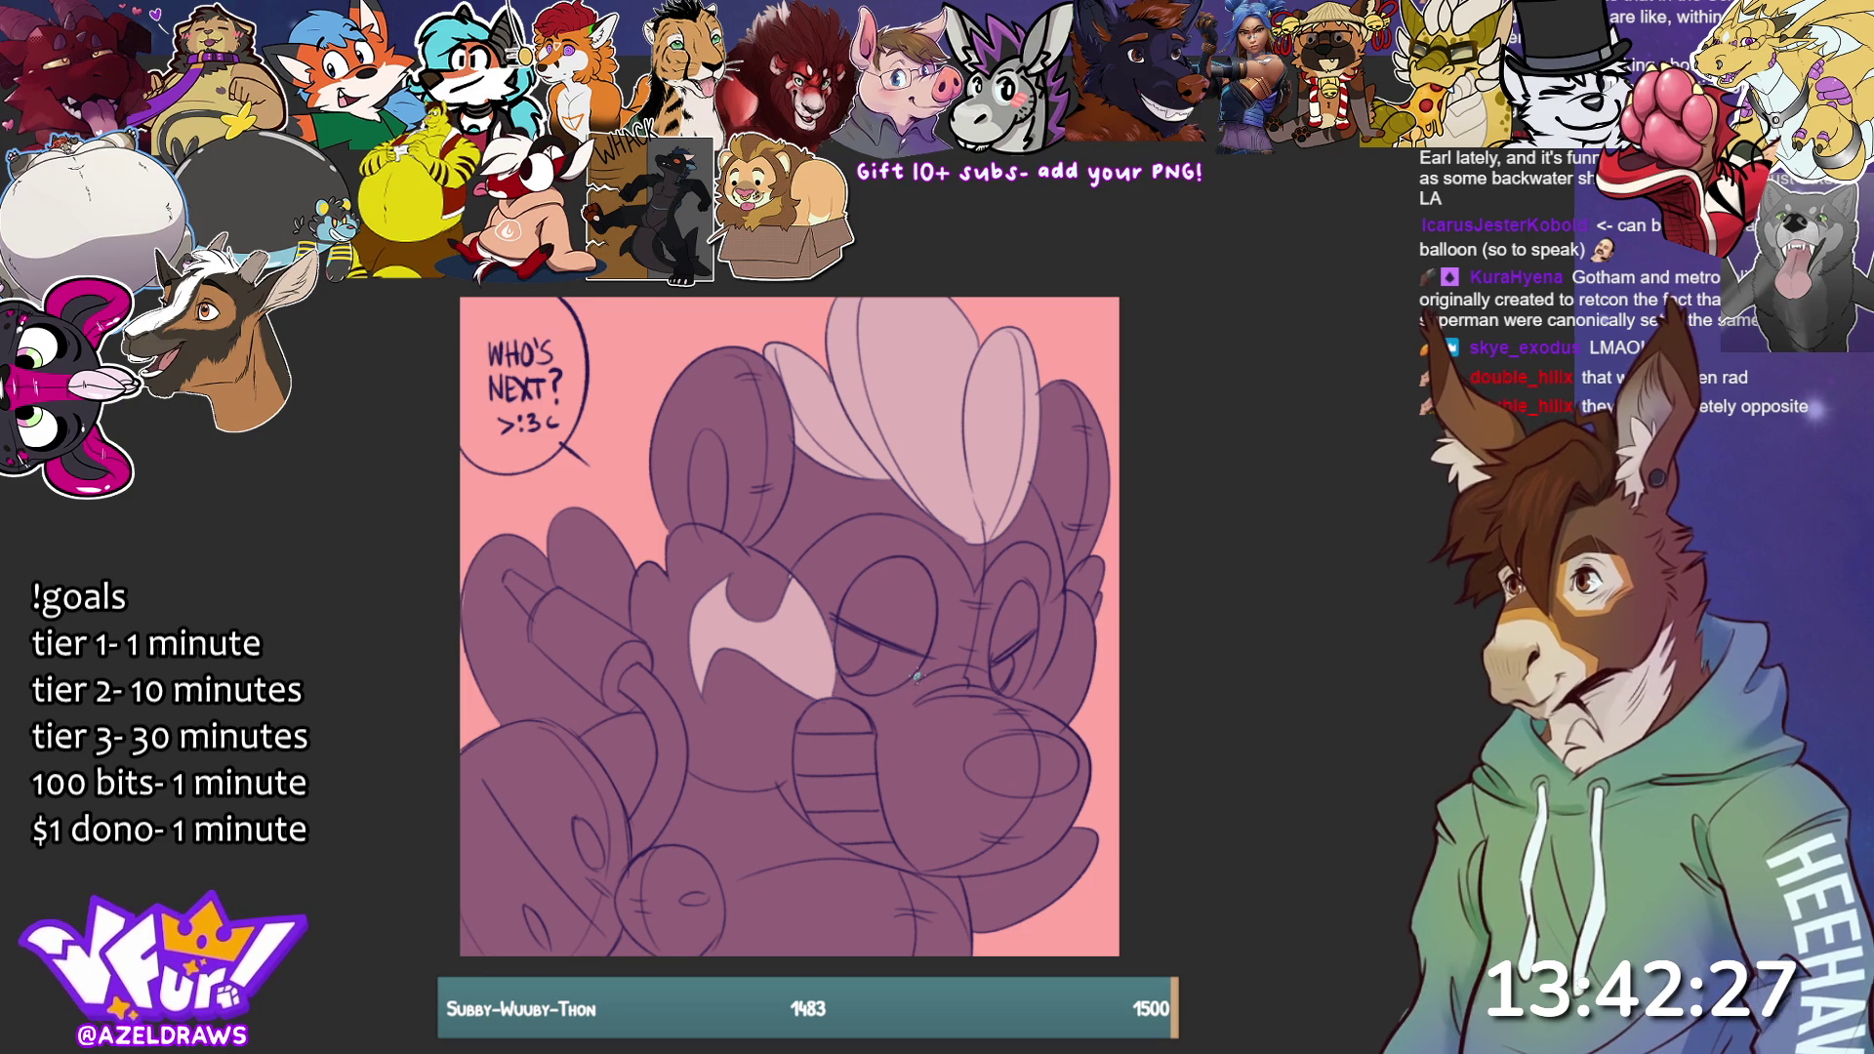
drag(914, 675, 1010, 702)
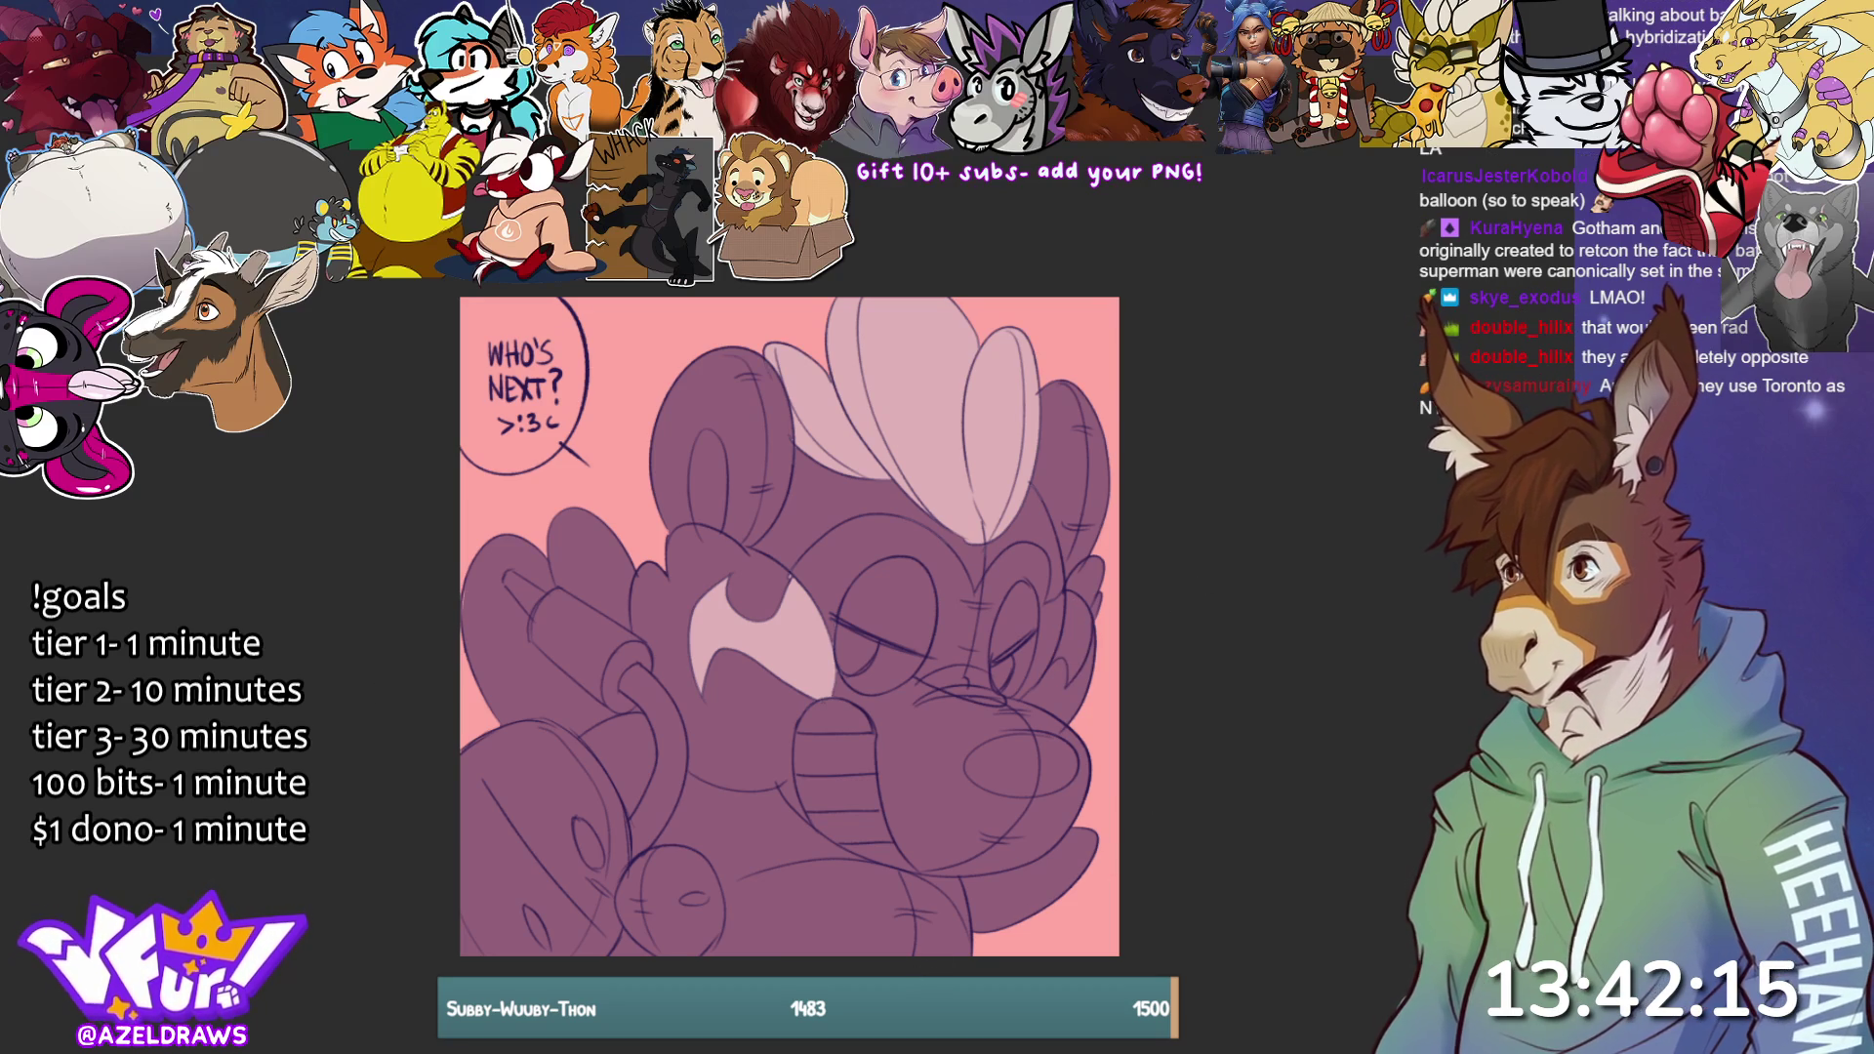
mouse_move(800, 540)
mouse_down()
mouse_move(818, 681)
mouse_move(1056, 691)
mouse_move(1101, 629)
mouse_move(1068, 578)
mouse_move(1012, 532)
mouse_move(935, 515)
mouse_up()
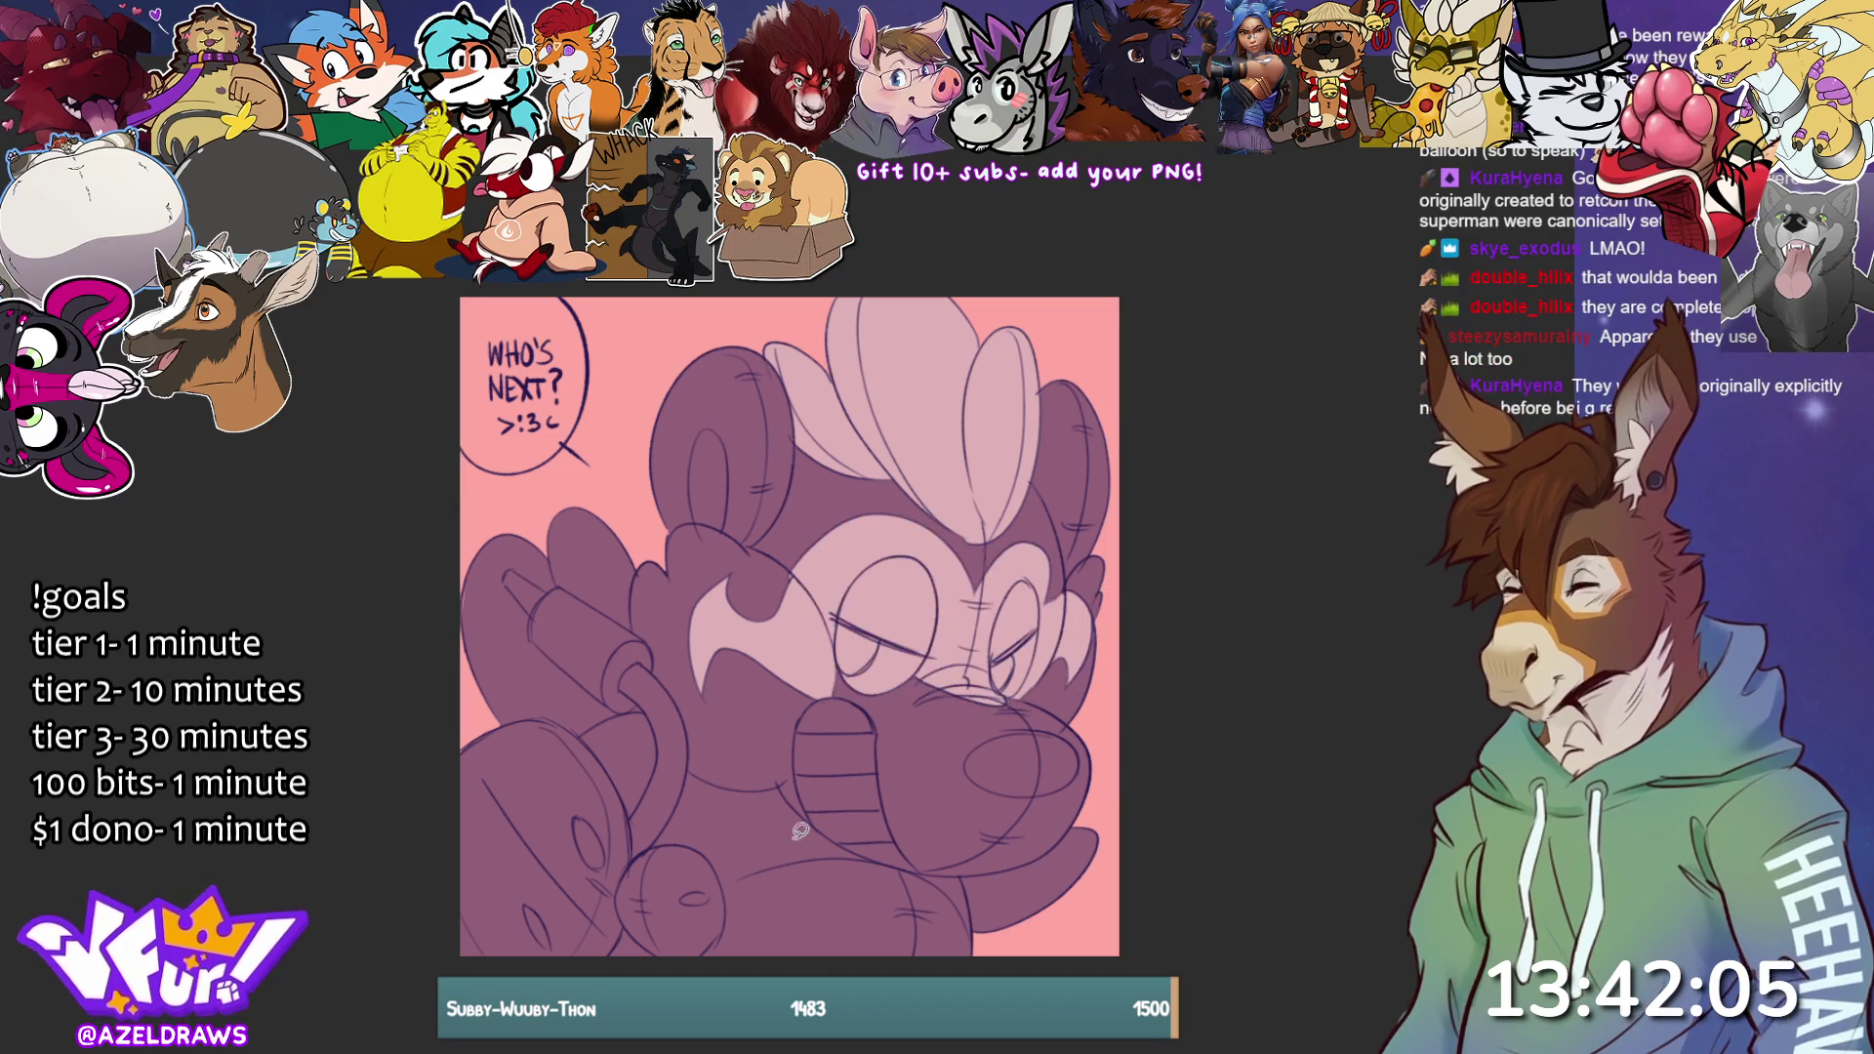
mouse_move(888, 719)
mouse_down()
mouse_move(822, 683)
mouse_move(839, 862)
mouse_move(908, 693)
mouse_up()
Undo the pink muzzle fill, lasso-fill only the teeth pink, and start outlining the raised hand.
key(ctrl+z)
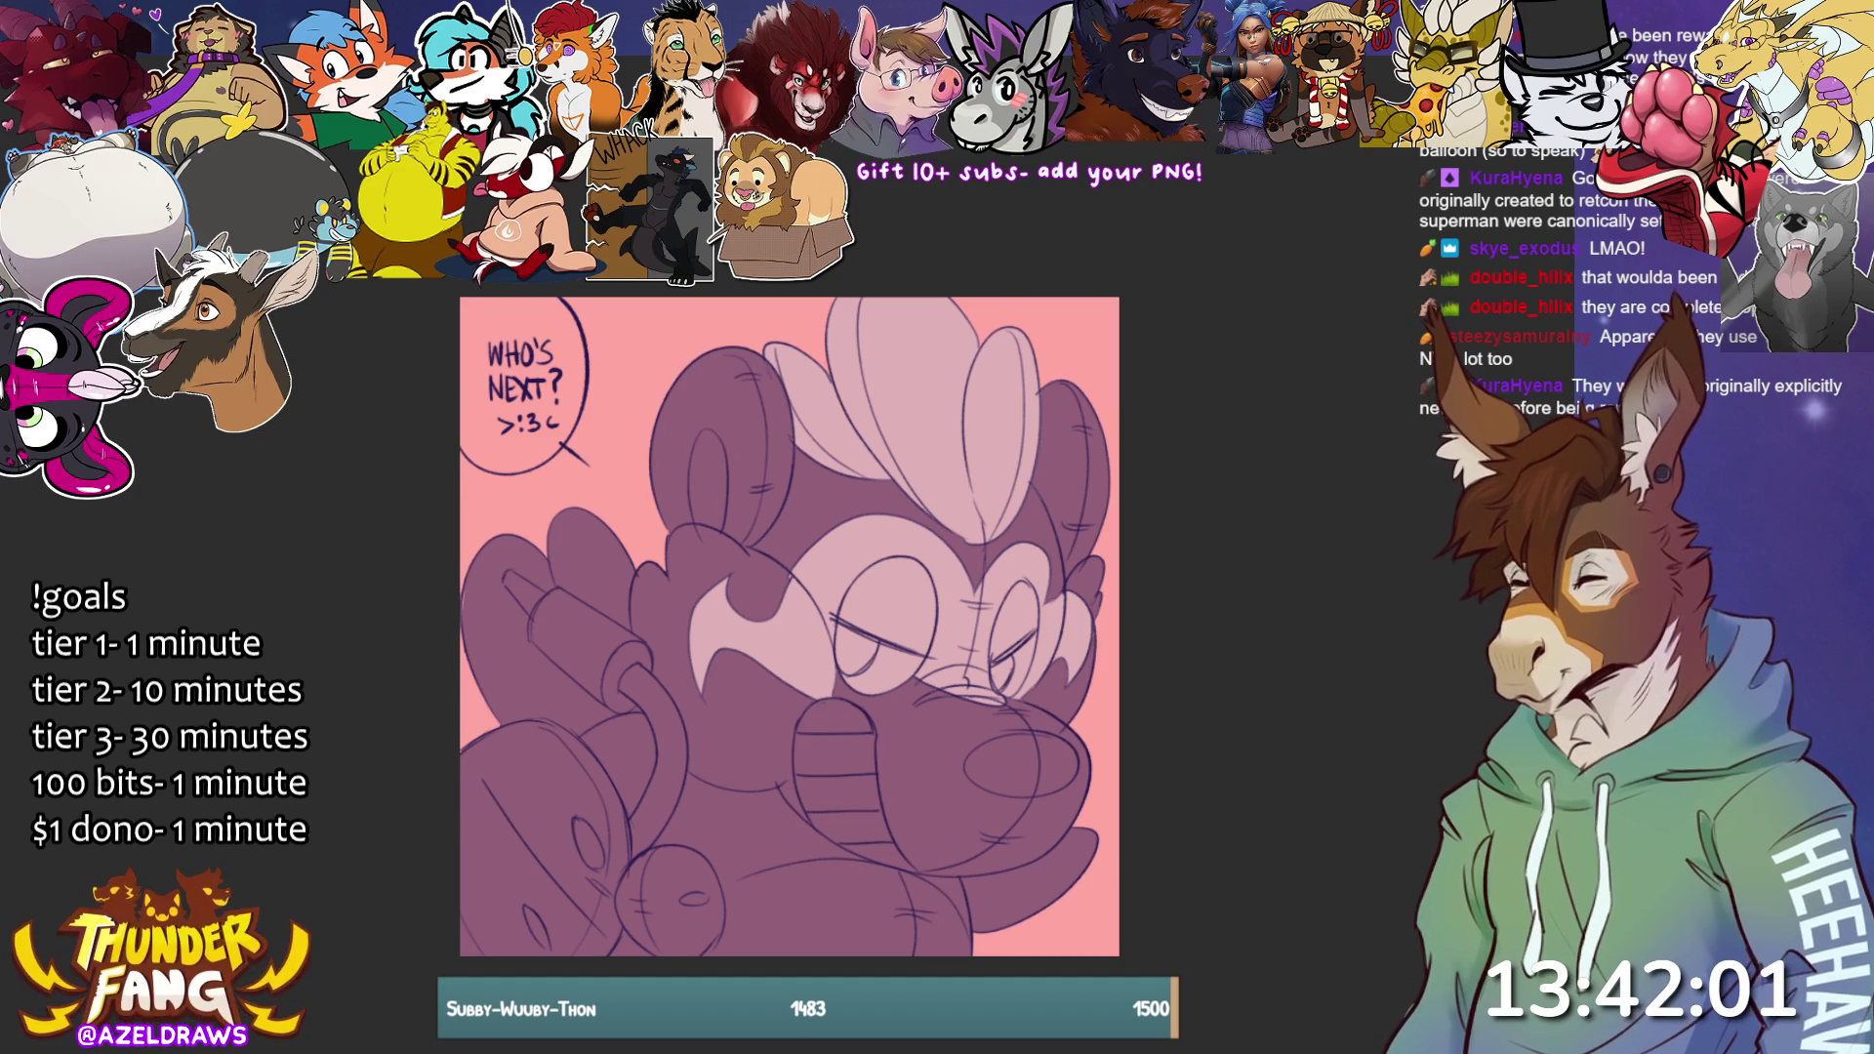
mouse_move(891, 745)
mouse_down()
mouse_move(845, 688)
mouse_move(793, 736)
mouse_move(840, 851)
mouse_move(908, 761)
mouse_up()
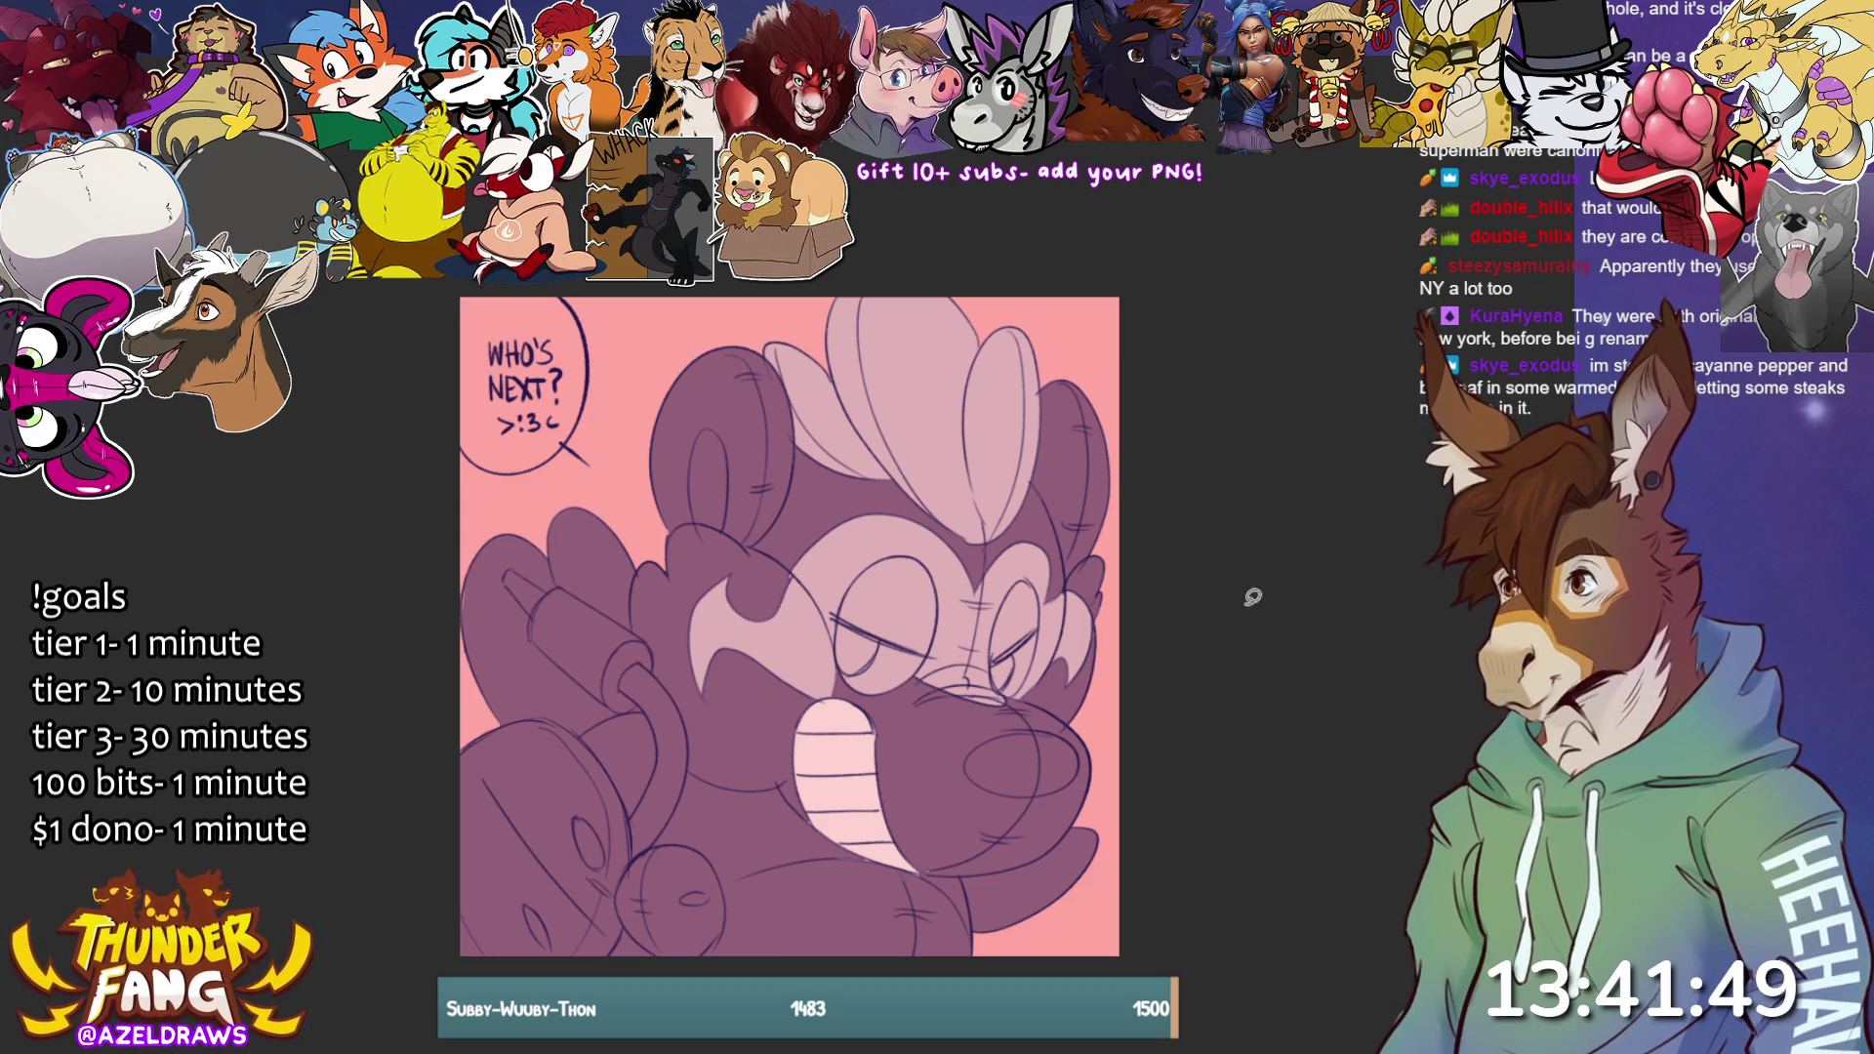
mouse_move(671, 840)
mouse_down()
mouse_move(669, 937)
mouse_move(549, 971)
mouse_move(605, 866)
mouse_move(549, 709)
mouse_move(671, 841)
mouse_move(649, 973)
mouse_move(576, 766)
mouse_move(617, 743)
mouse_up()
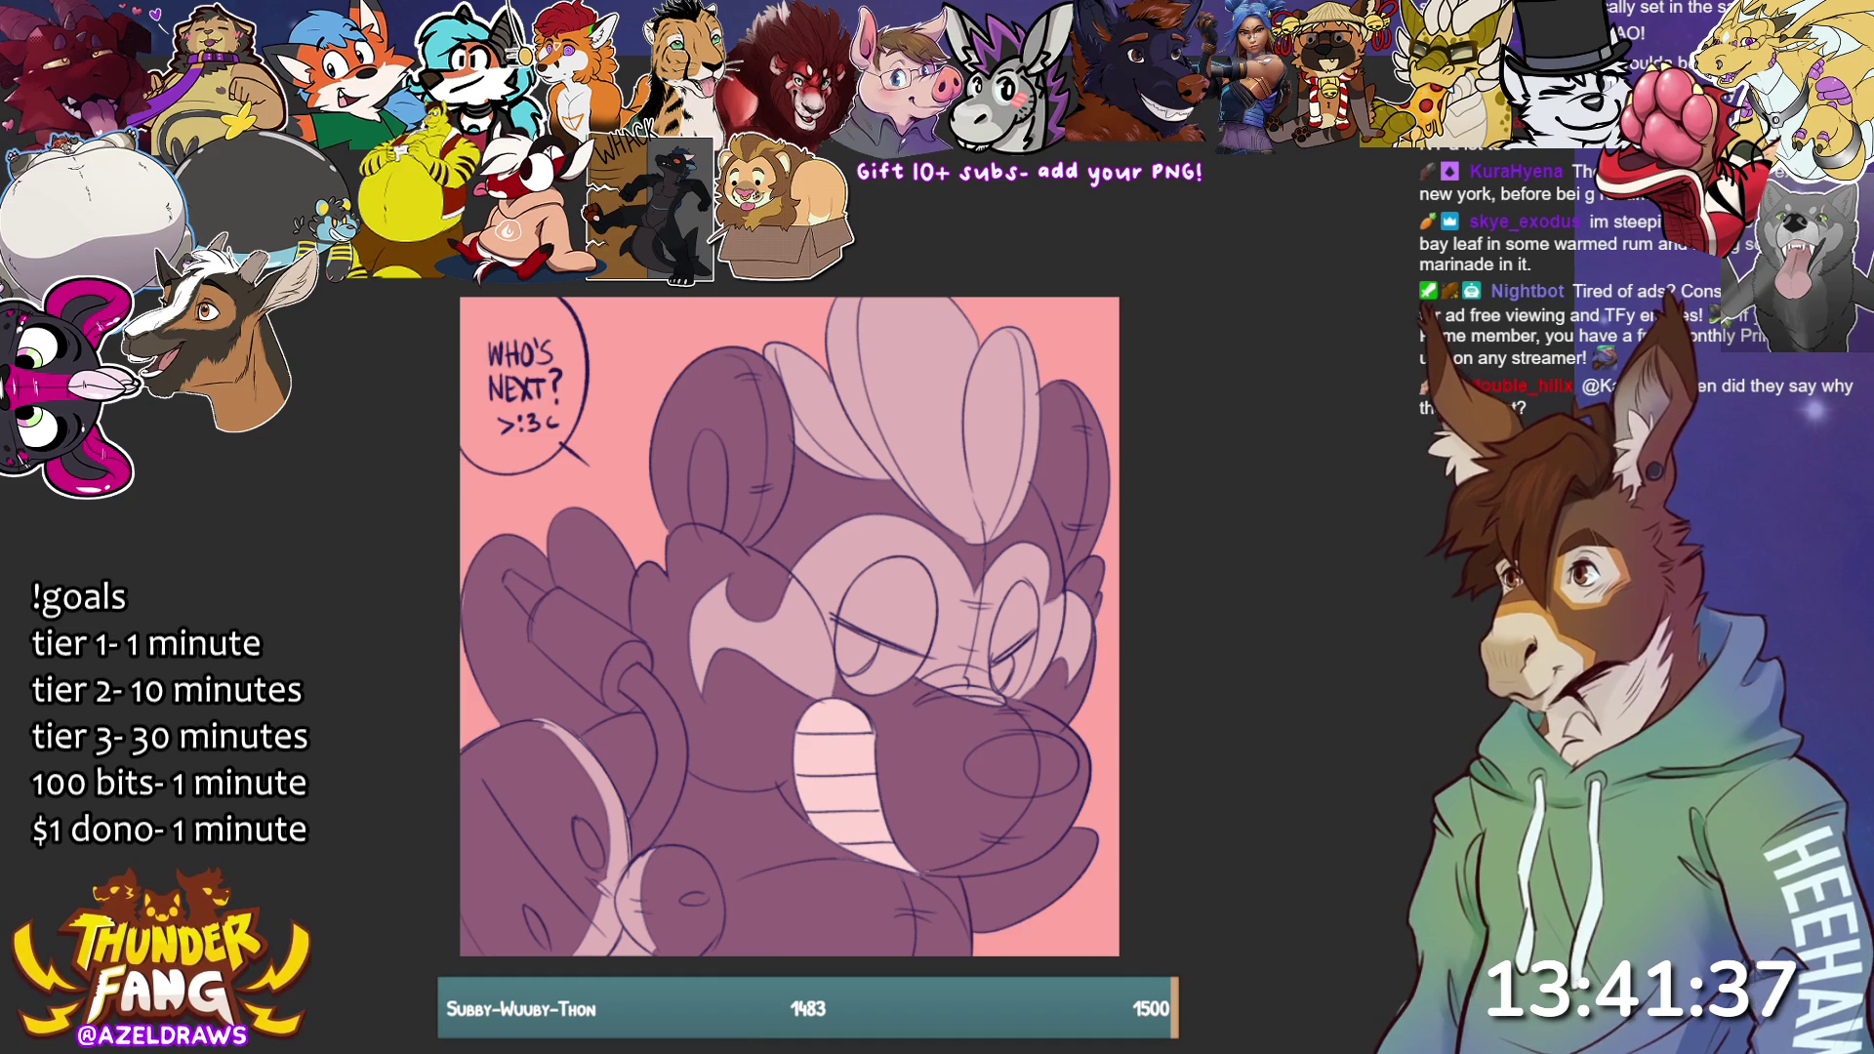
mouse_move(649, 574)
mouse_down()
mouse_move(577, 485)
mouse_move(551, 615)
mouse_move(650, 574)
mouse_move(479, 530)
mouse_move(503, 746)
mouse_move(605, 741)
mouse_move(626, 705)
mouse_move(537, 595)
mouse_move(558, 547)
mouse_up()
Lighten the hand and the snout around the nose, undoing an accidental dark purple flood fill.
mouse_move(639, 708)
mouse_down()
mouse_move(659, 692)
mouse_move(644, 704)
mouse_up()
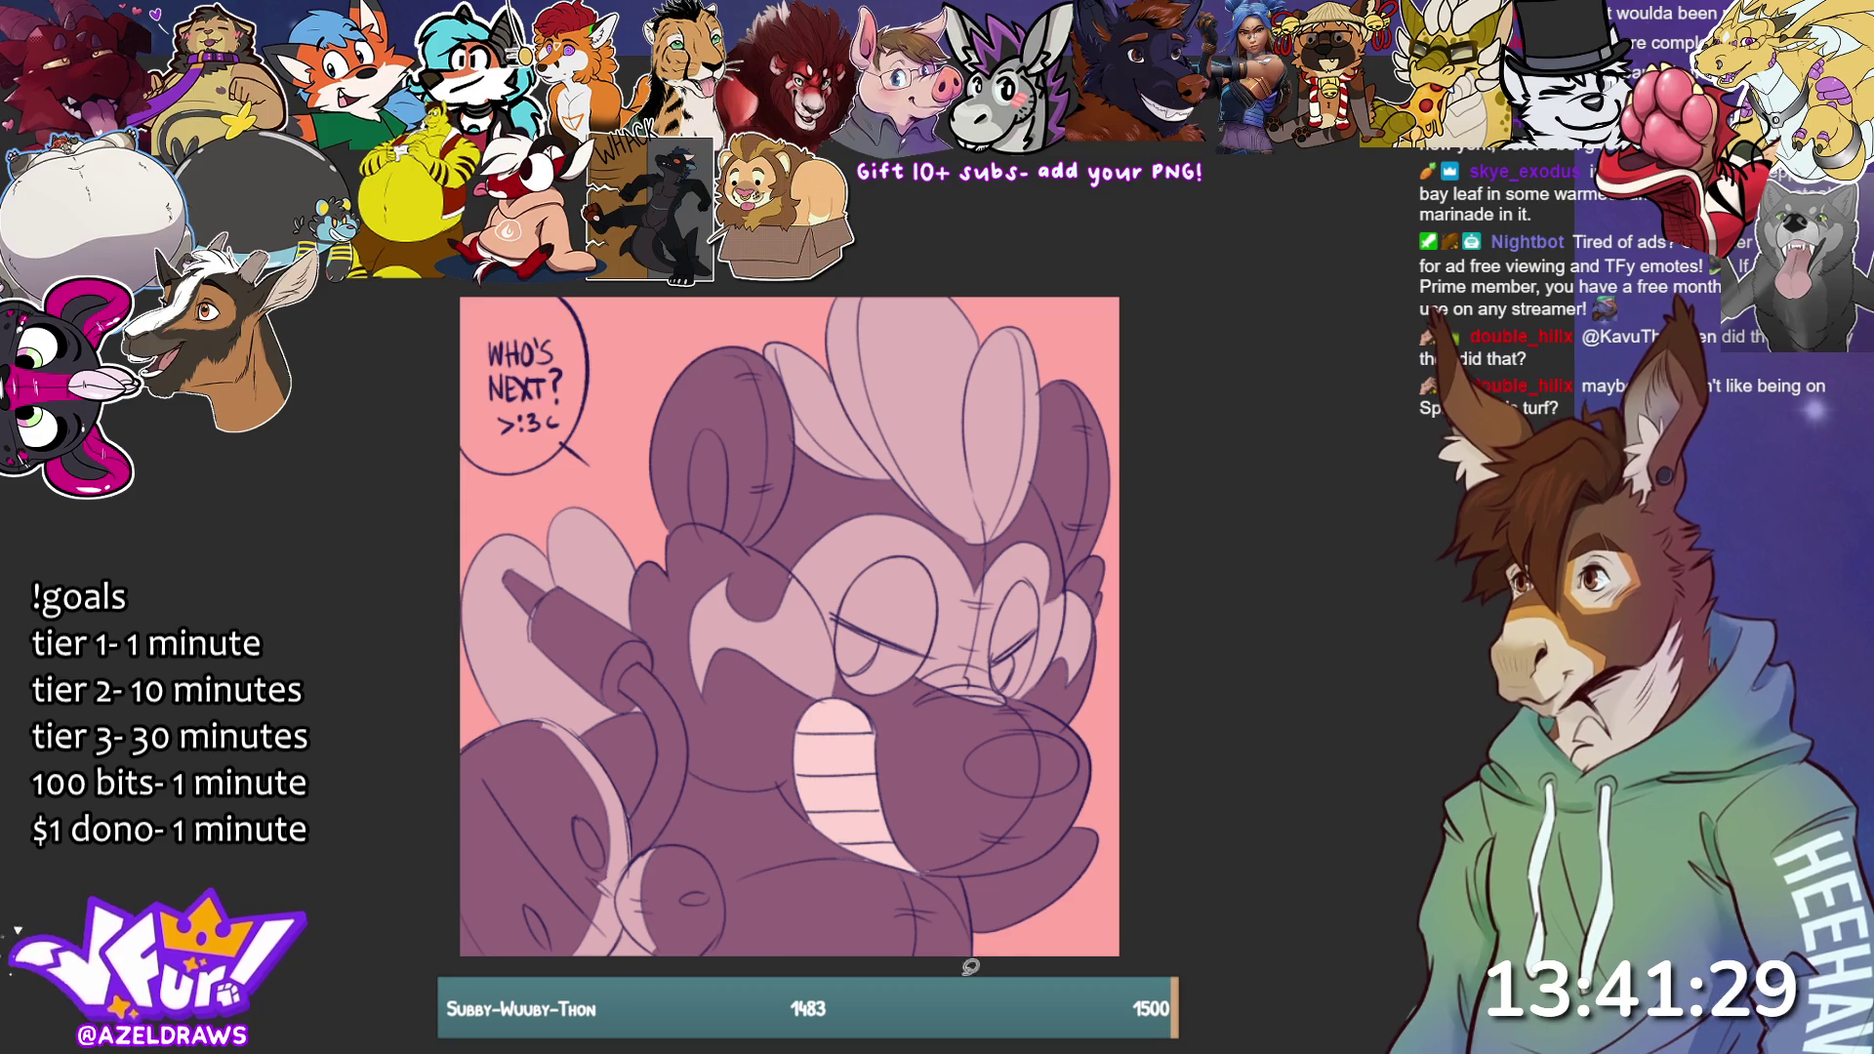
mouse_move(968, 866)
mouse_down()
mouse_move(981, 934)
mouse_move(1112, 820)
mouse_move(971, 864)
mouse_up()
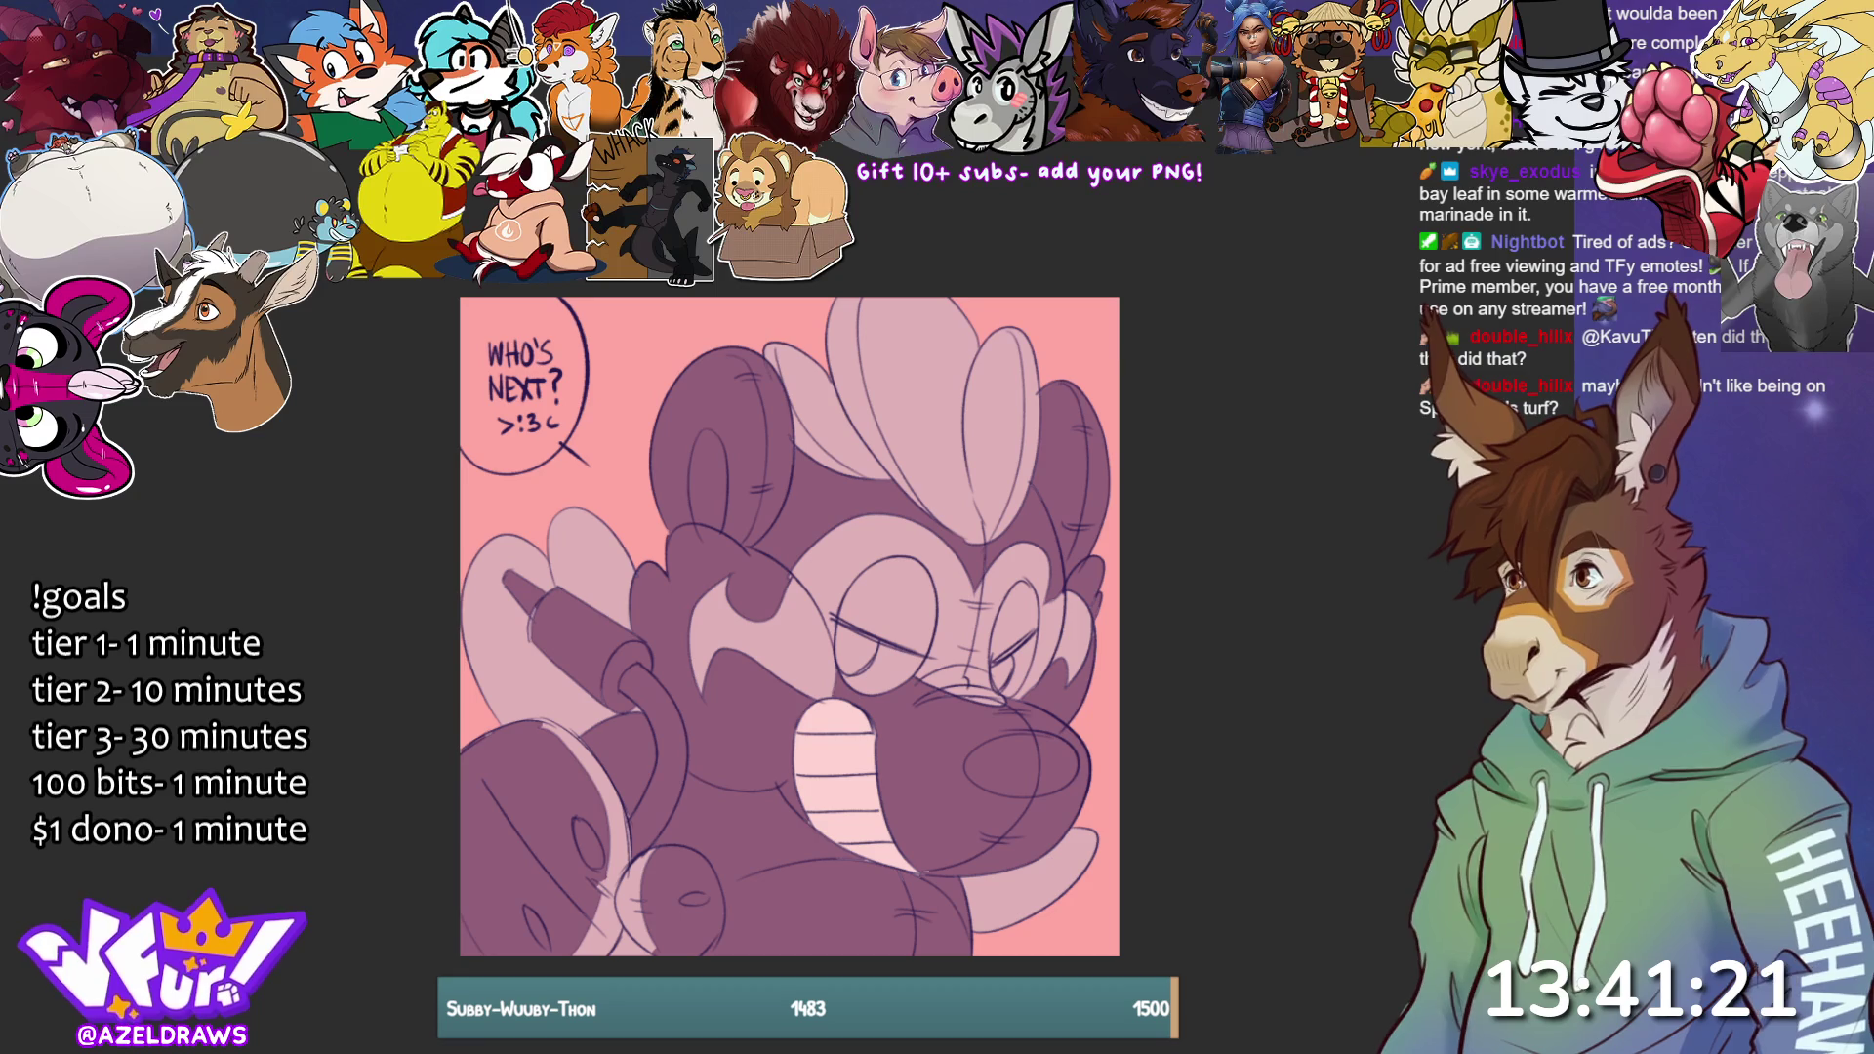
mouse_move(1026, 717)
mouse_down()
mouse_move(956, 776)
mouse_move(1025, 722)
mouse_up()
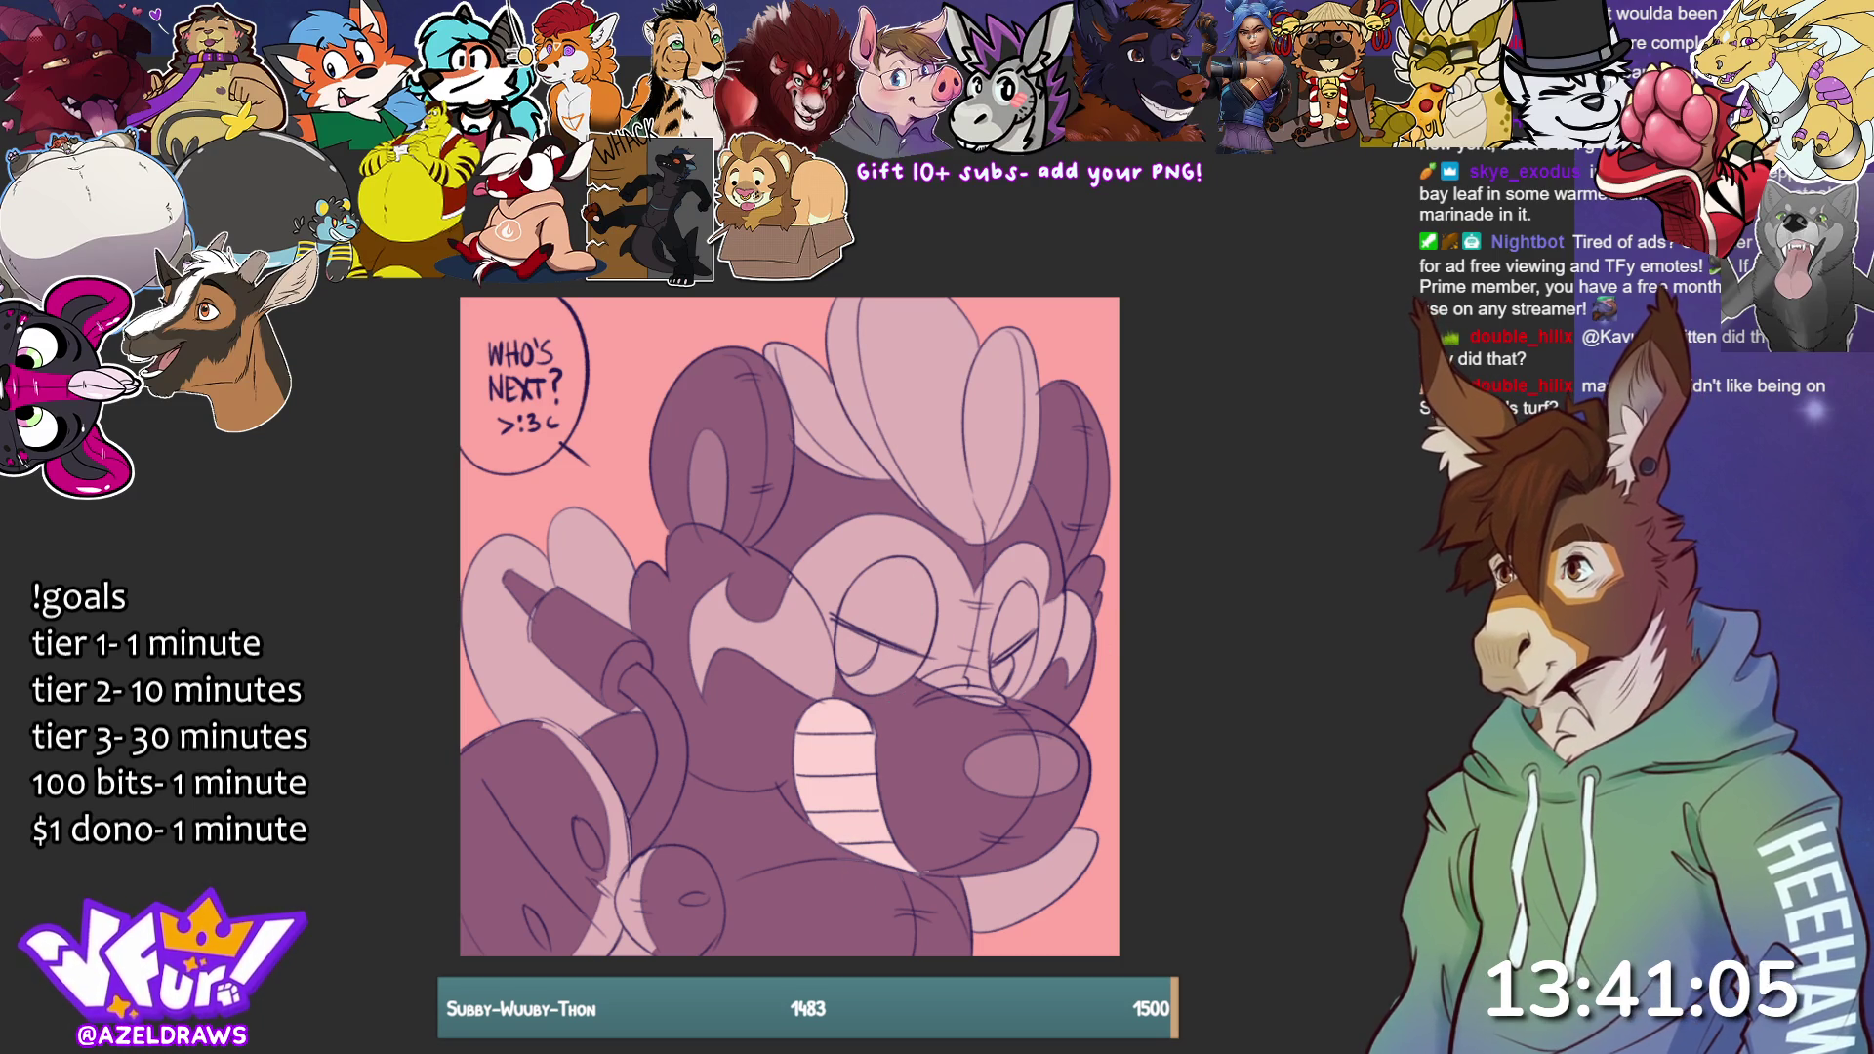
mouse_move(1006, 650)
mouse_down()
mouse_move(1016, 695)
mouse_move(993, 668)
mouse_up()
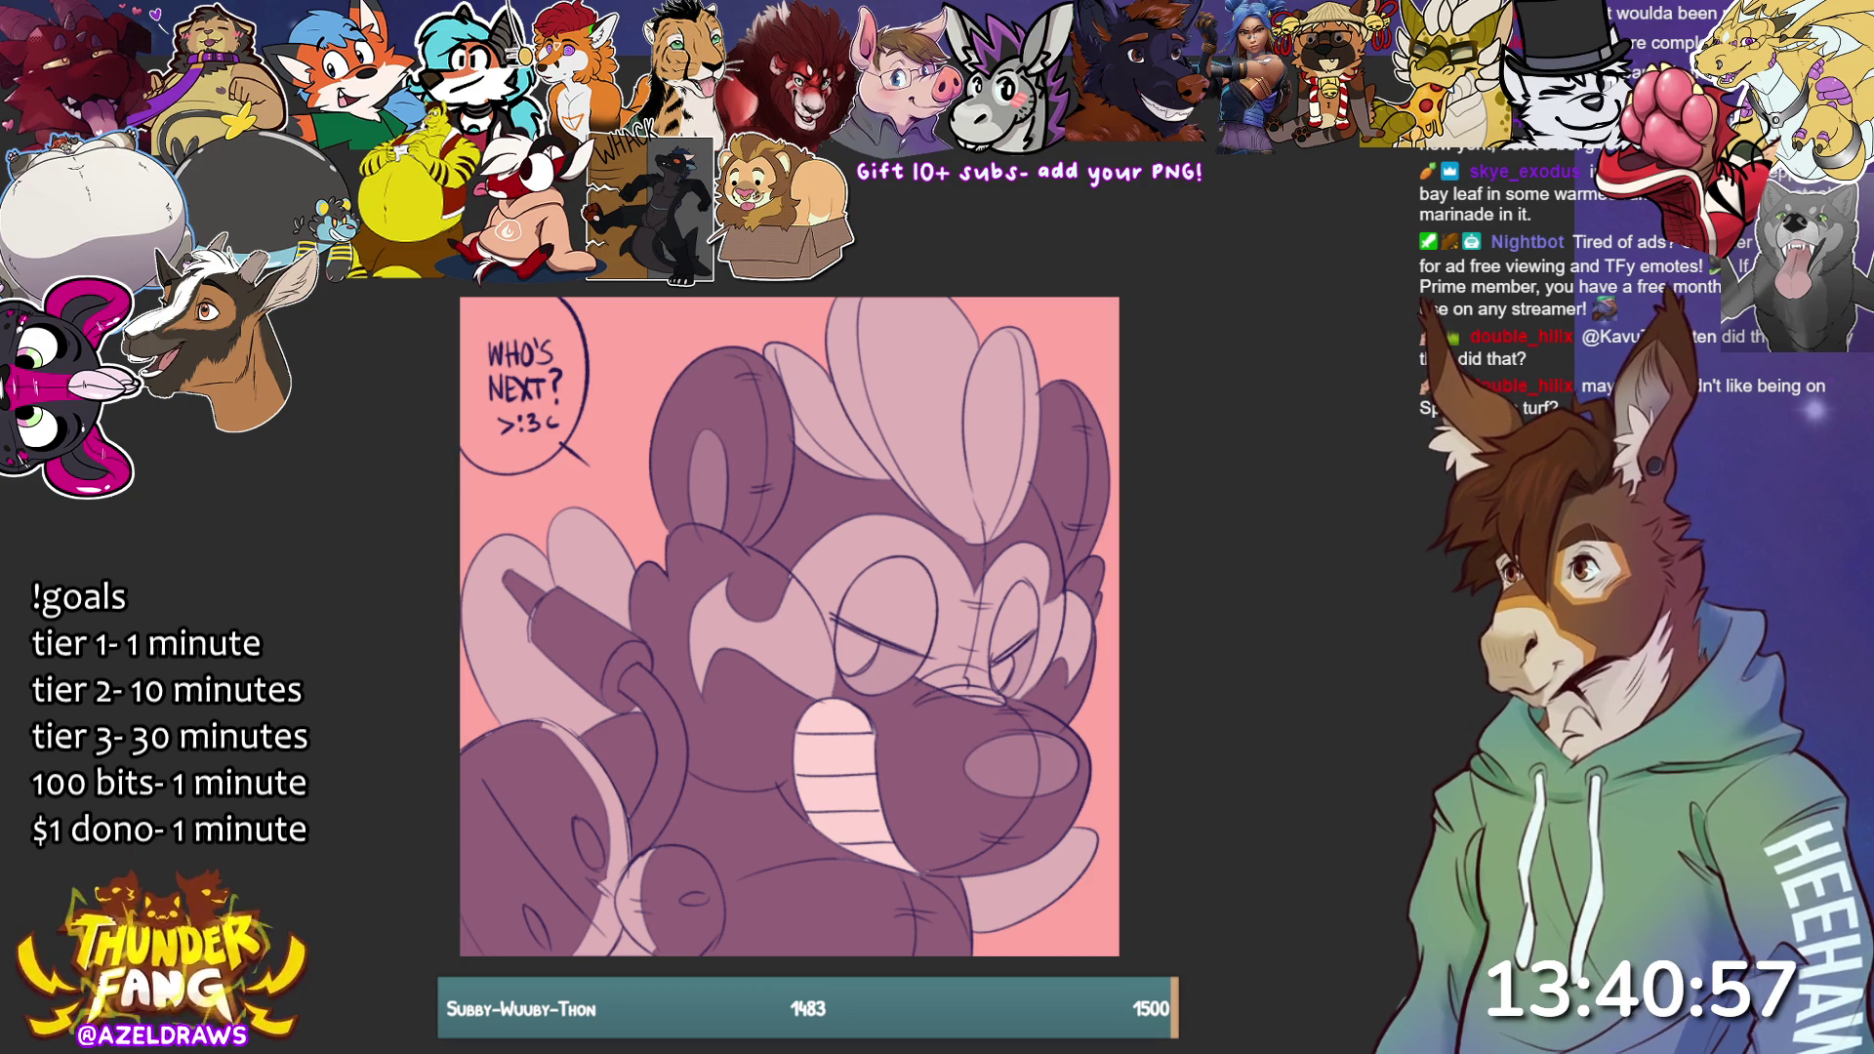
click(905, 665)
key(ctrl+z)
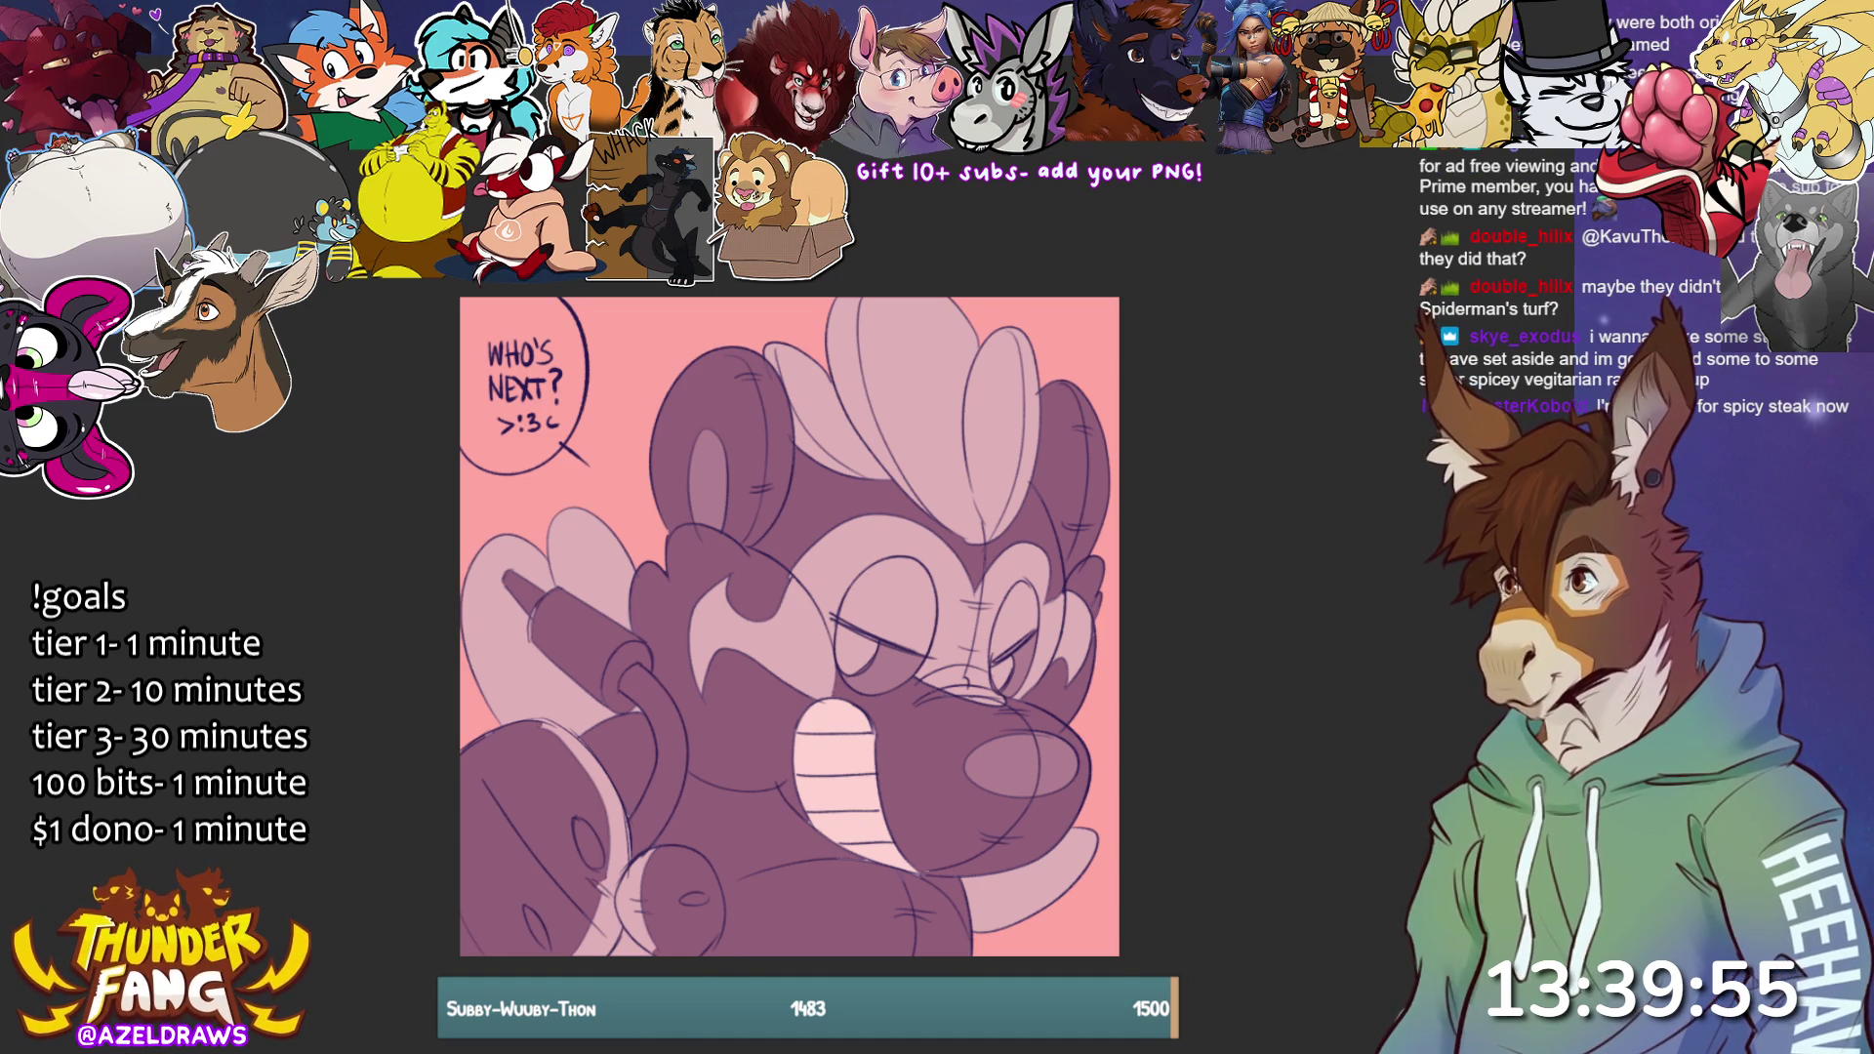
mouse_move(710, 944)
mouse_down()
mouse_move(727, 887)
mouse_move(810, 854)
mouse_move(904, 858)
mouse_move(969, 914)
mouse_move(979, 962)
mouse_up()
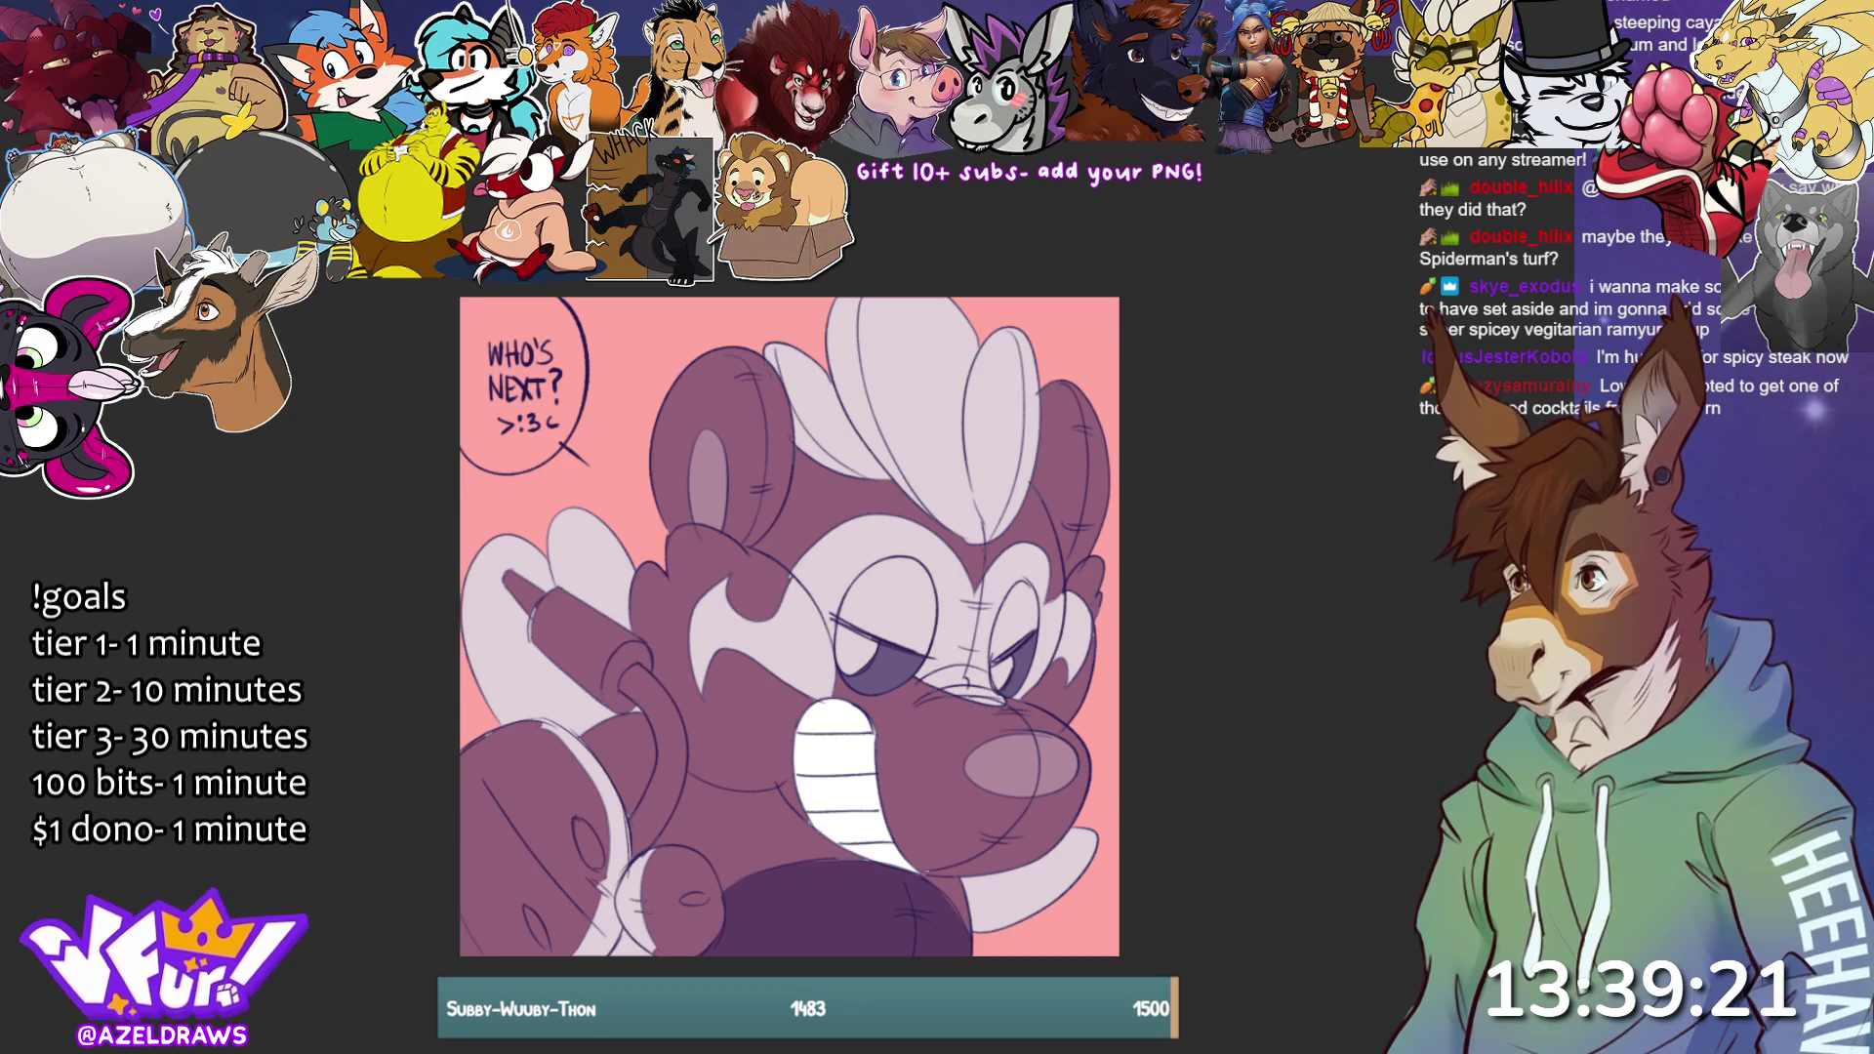
Soften the white highlight fills to pale pink, then test and undo a stroke on the lower artwork.
click(1288, 940)
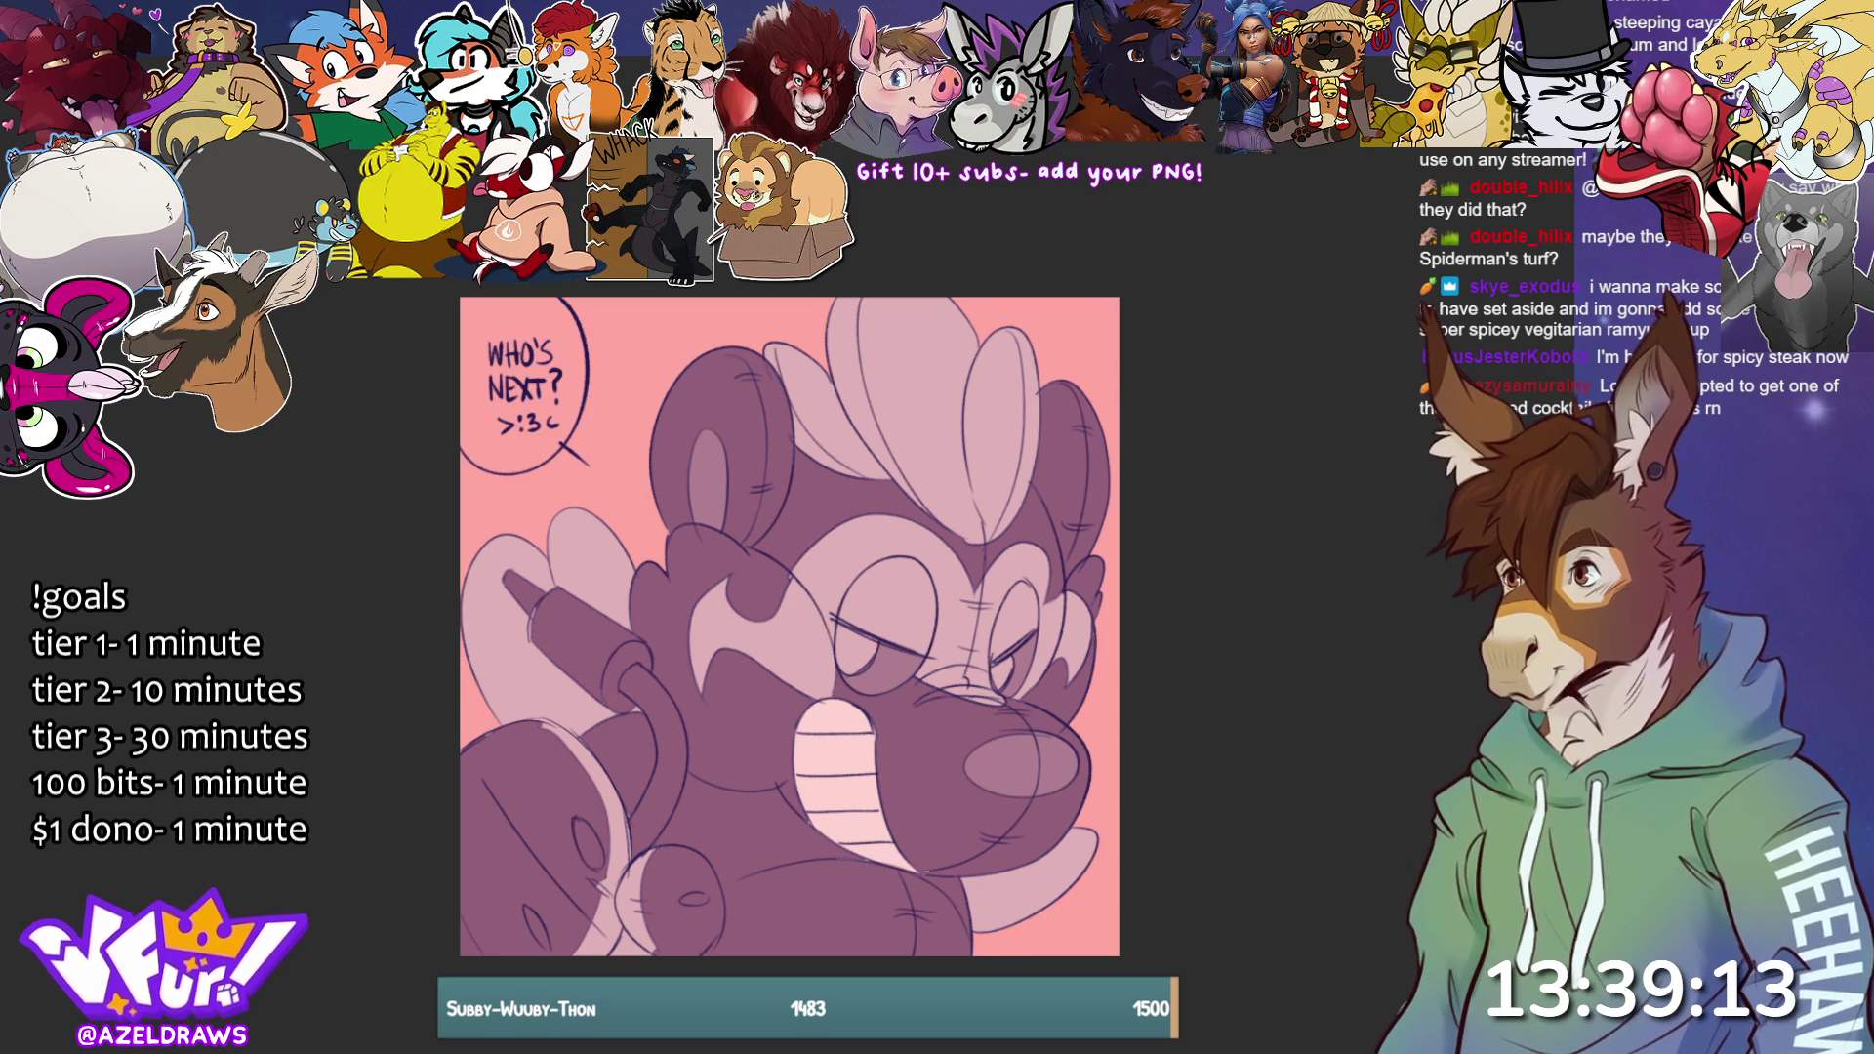
drag(691, 959, 722, 890)
key(ctrl+z)
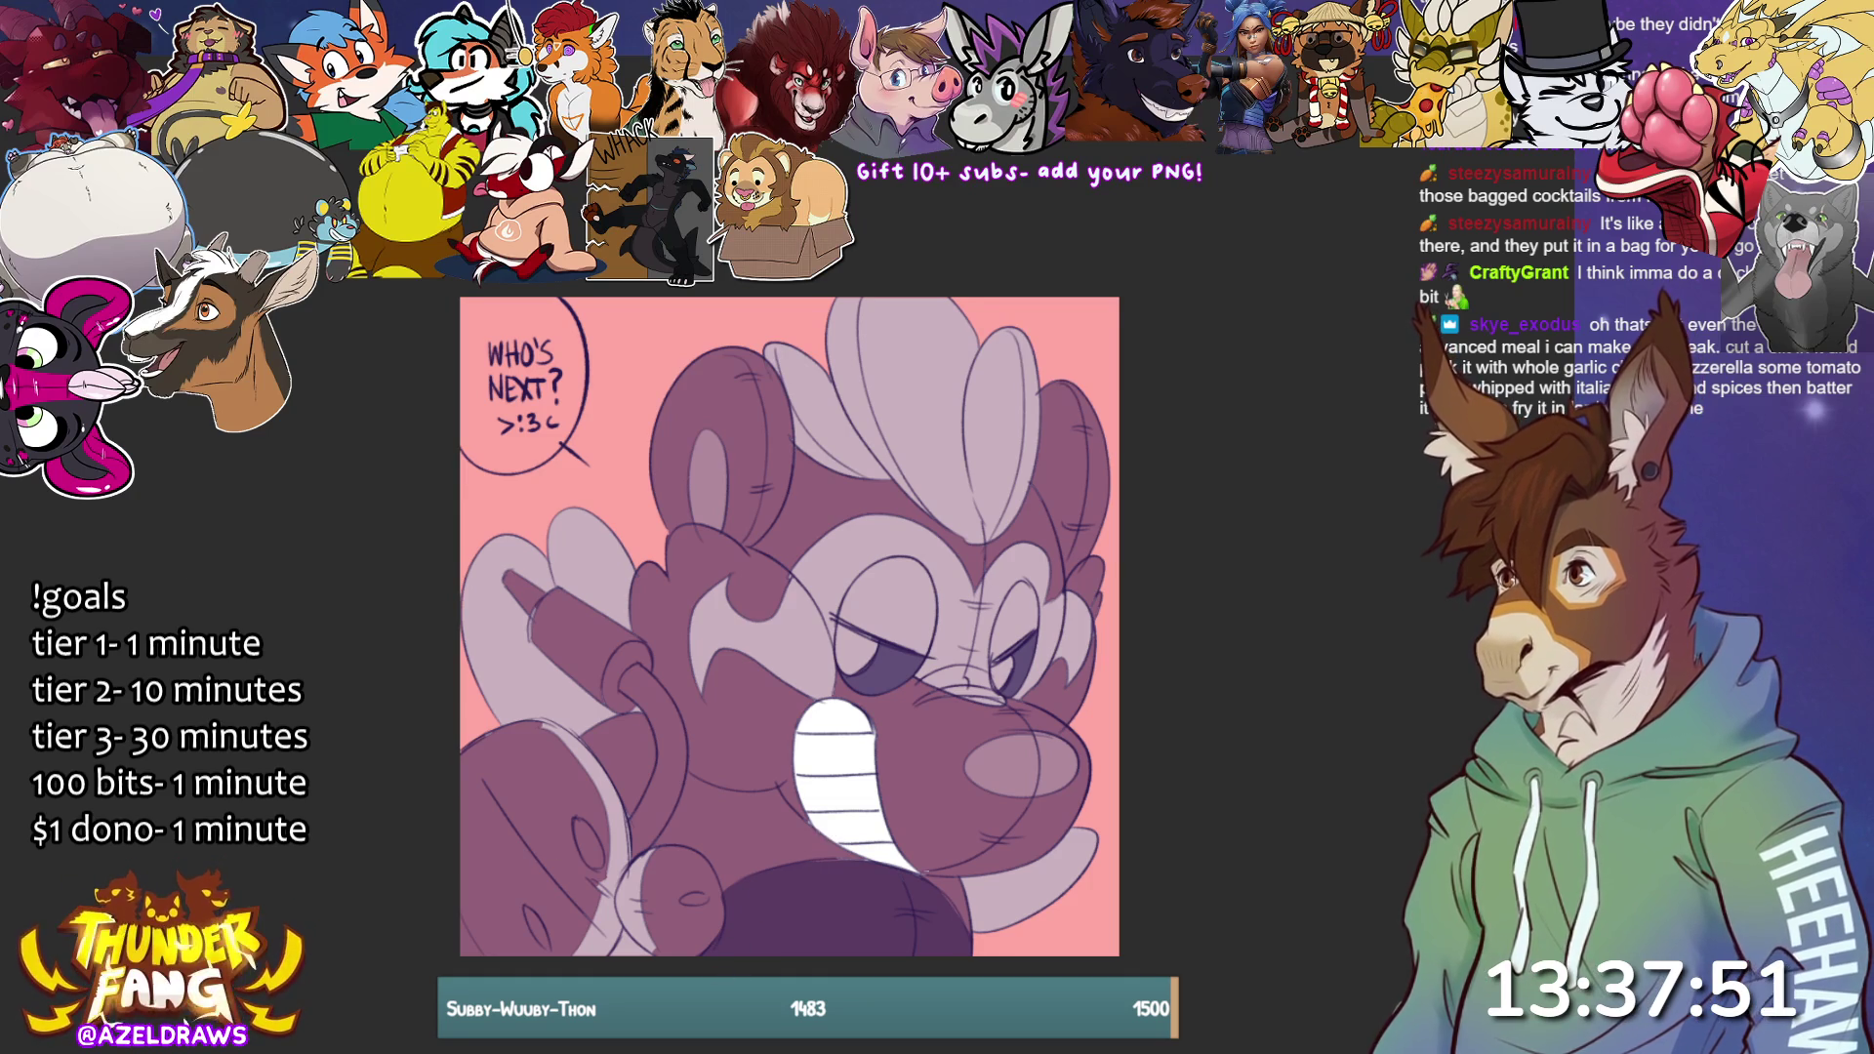
Clear a lower-left selection and draw two thin strokes across the bottom of the artwork.
mouse_move(675, 974)
mouse_down()
mouse_move(701, 927)
mouse_move(805, 845)
mouse_move(952, 861)
mouse_move(976, 955)
mouse_up()
key(ctrl+d)
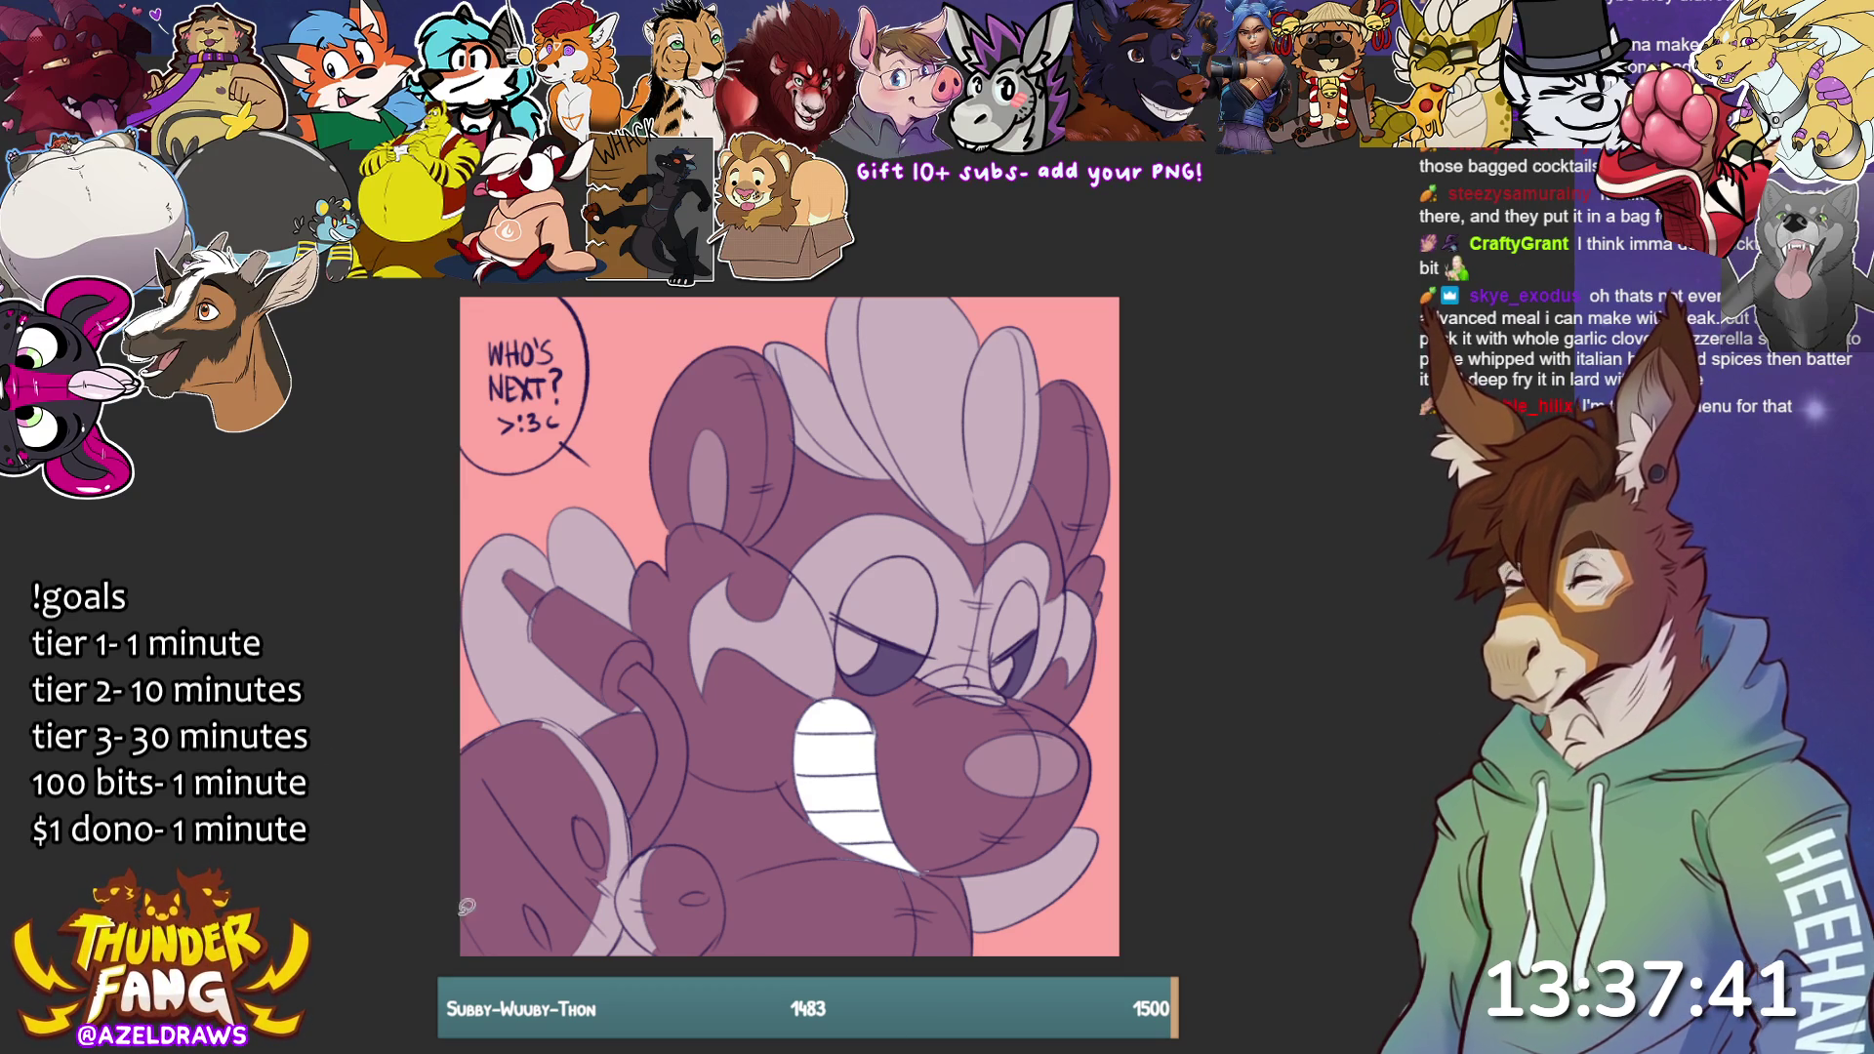
mouse_move(695, 961)
mouse_down()
mouse_move(738, 877)
mouse_move(828, 851)
mouse_move(942, 879)
mouse_move(976, 922)
mouse_move(976, 966)
mouse_up()
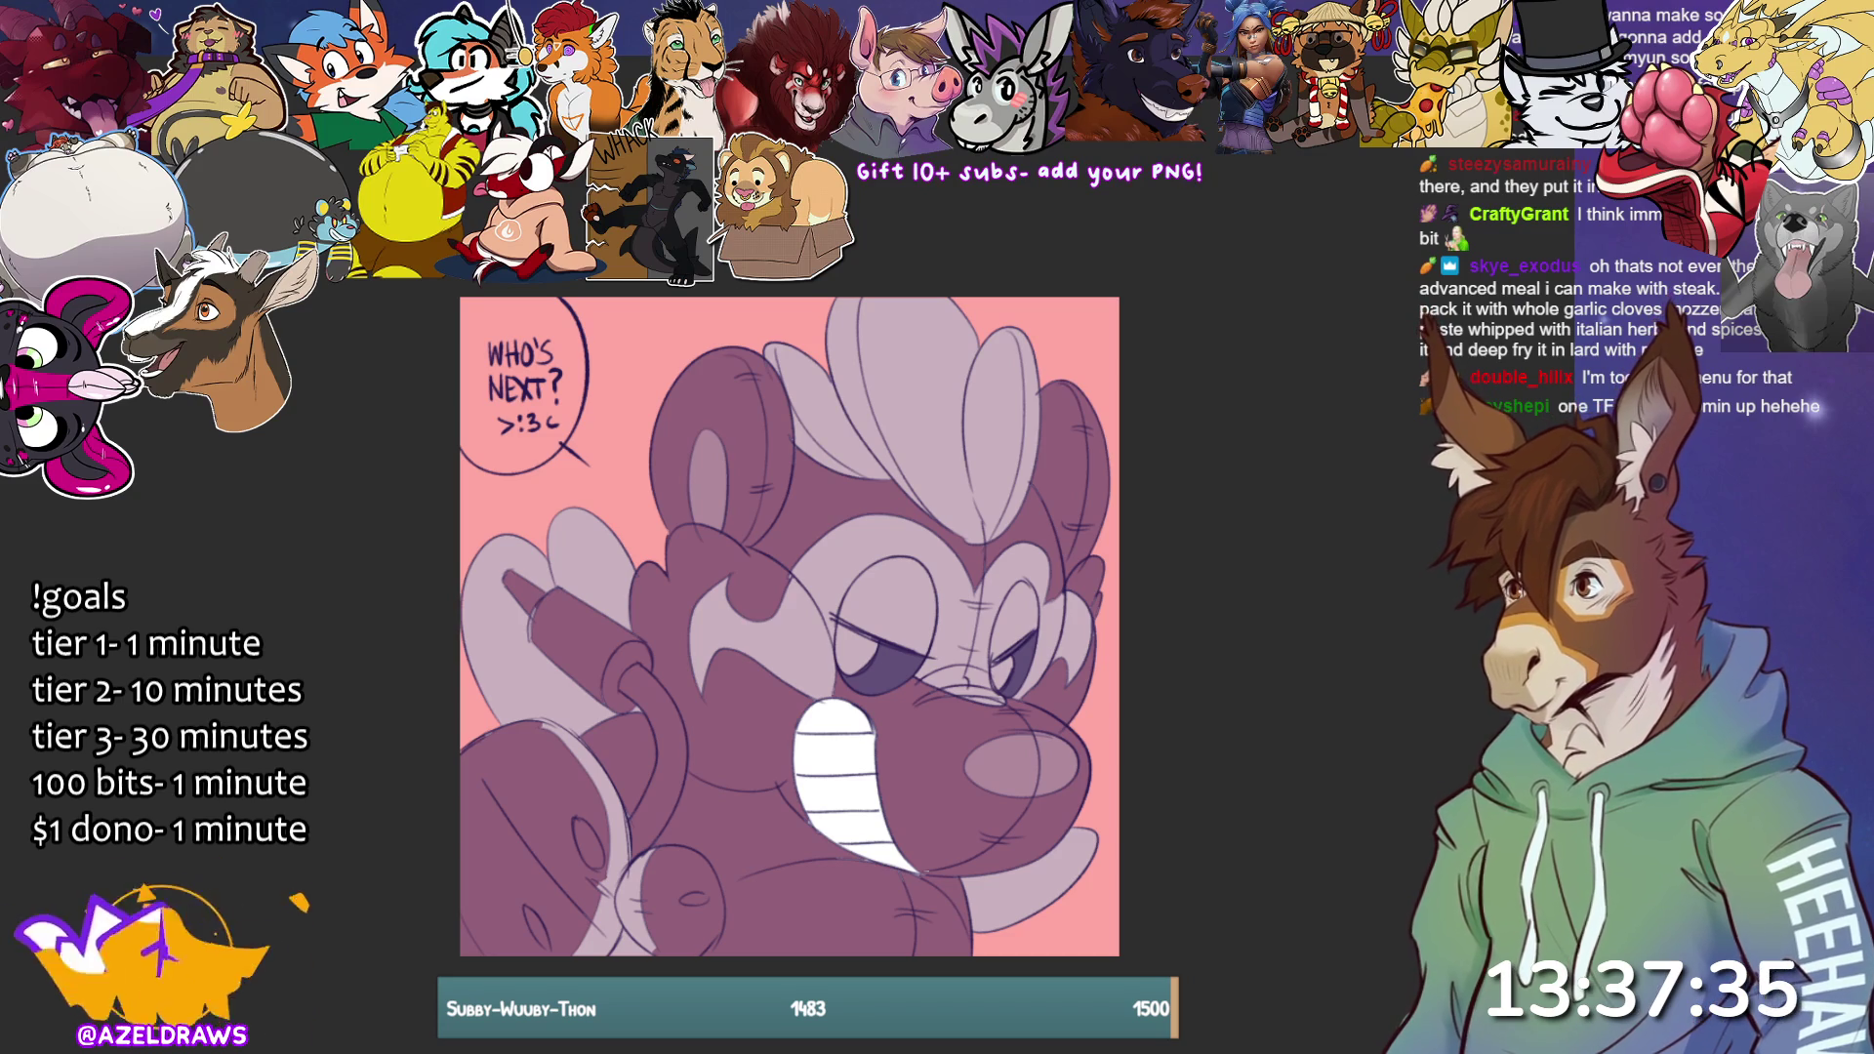
mouse_move(684, 967)
mouse_down()
mouse_move(774, 864)
mouse_move(868, 855)
mouse_move(956, 890)
mouse_move(976, 976)
mouse_up()
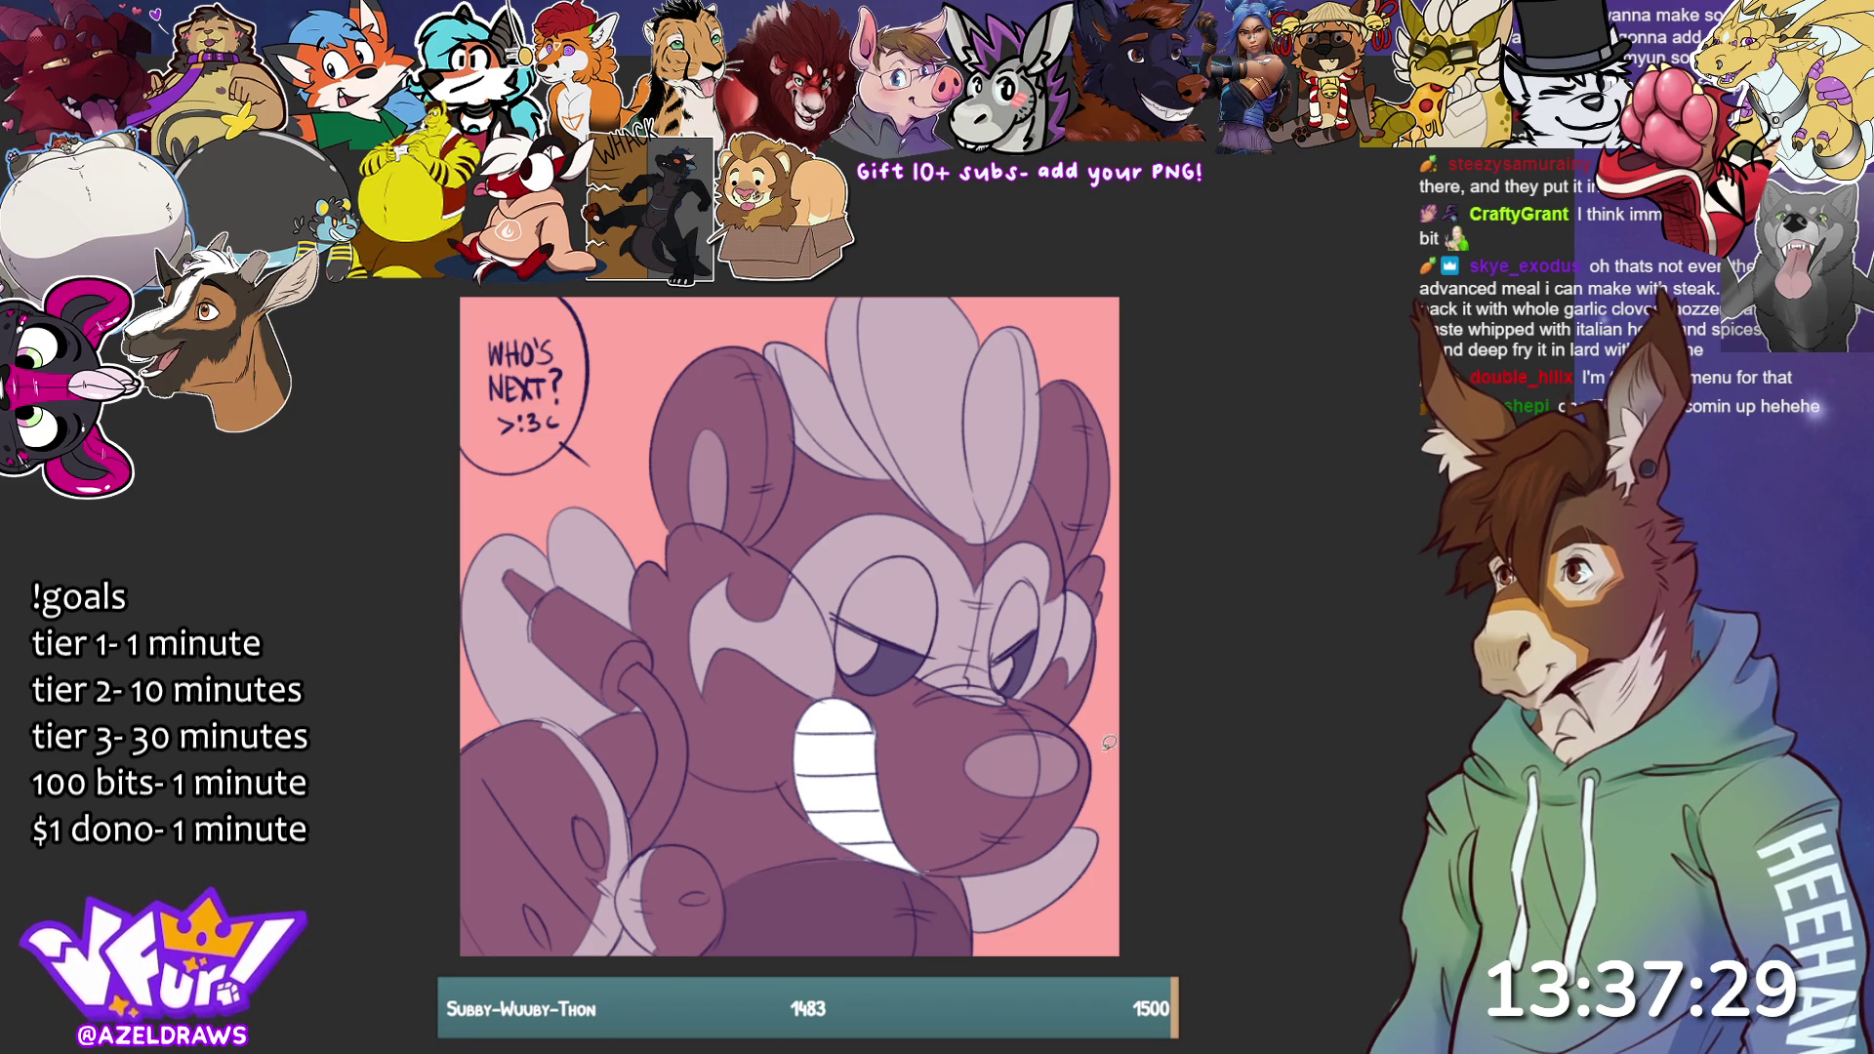
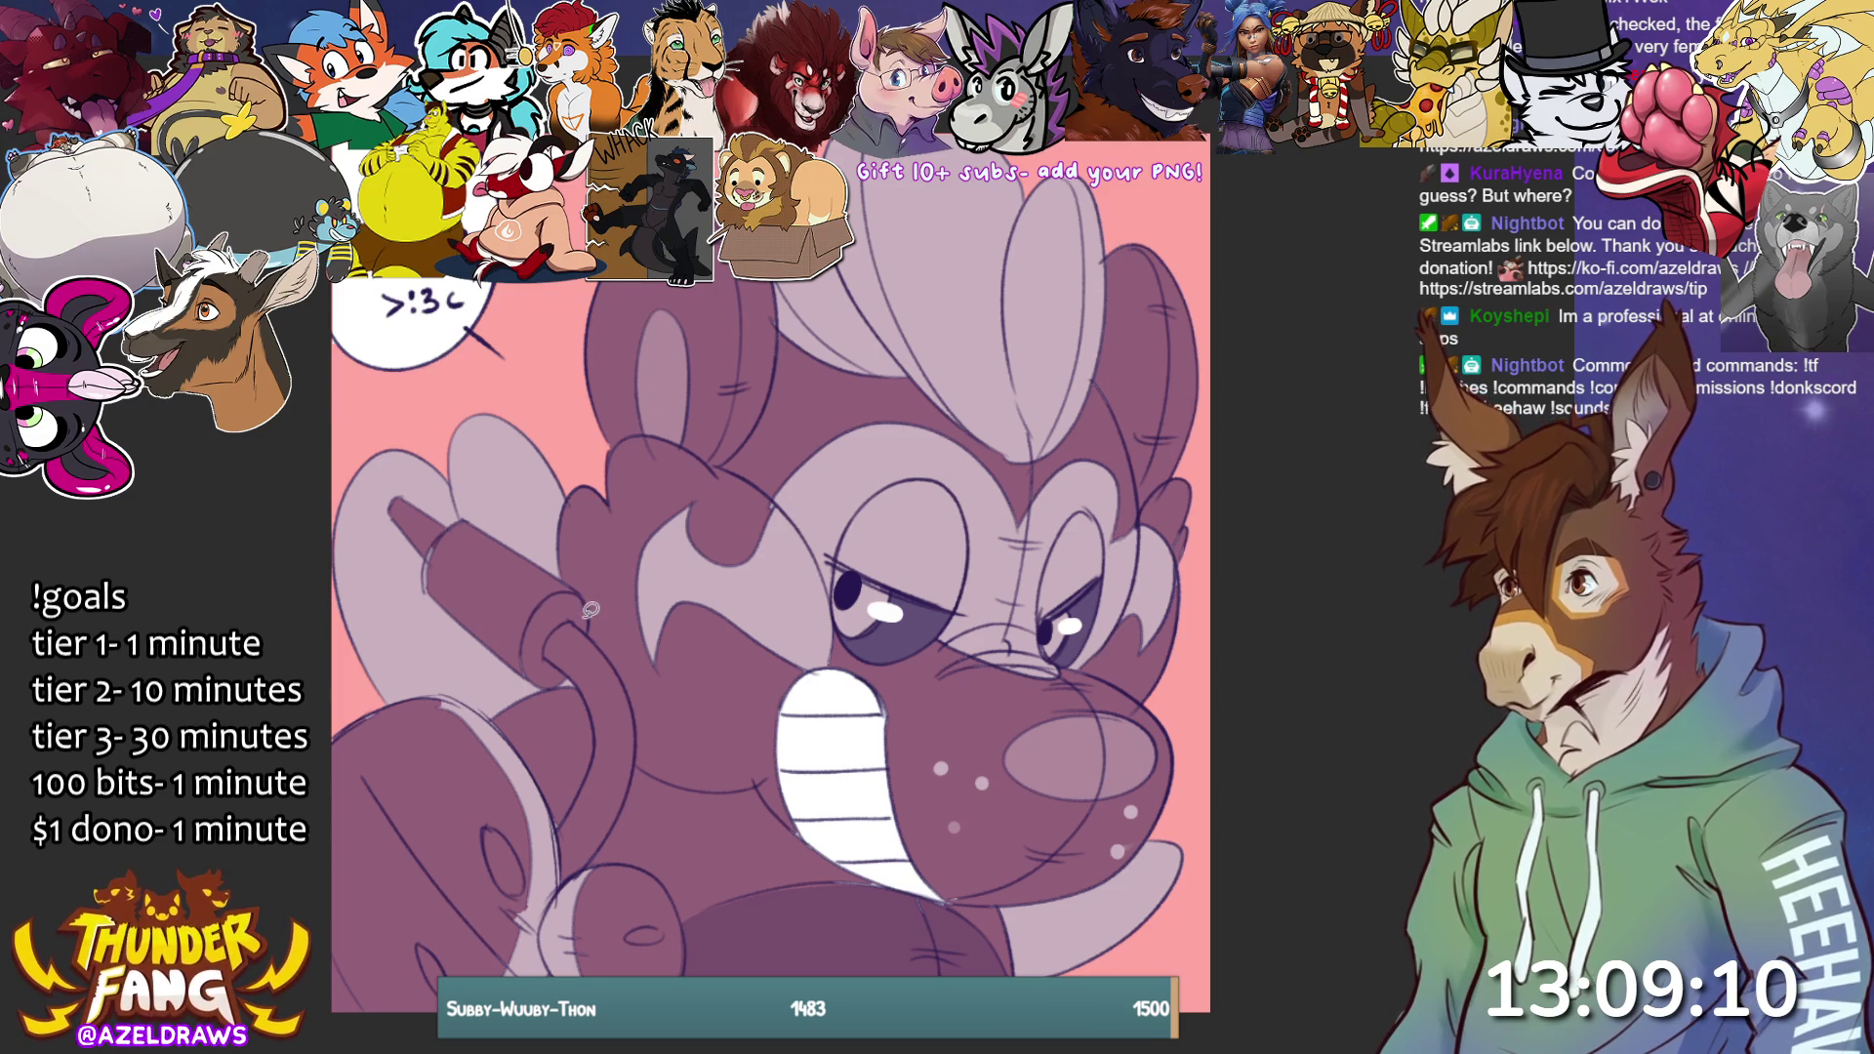
Lasso the curling tube on the creature's left side and fill it with dark purple.
mouse_move(455, 503)
mouse_down()
mouse_move(383, 488)
mouse_move(498, 659)
mouse_move(566, 695)
mouse_move(581, 884)
mouse_move(654, 693)
mouse_move(439, 468)
mouse_up()
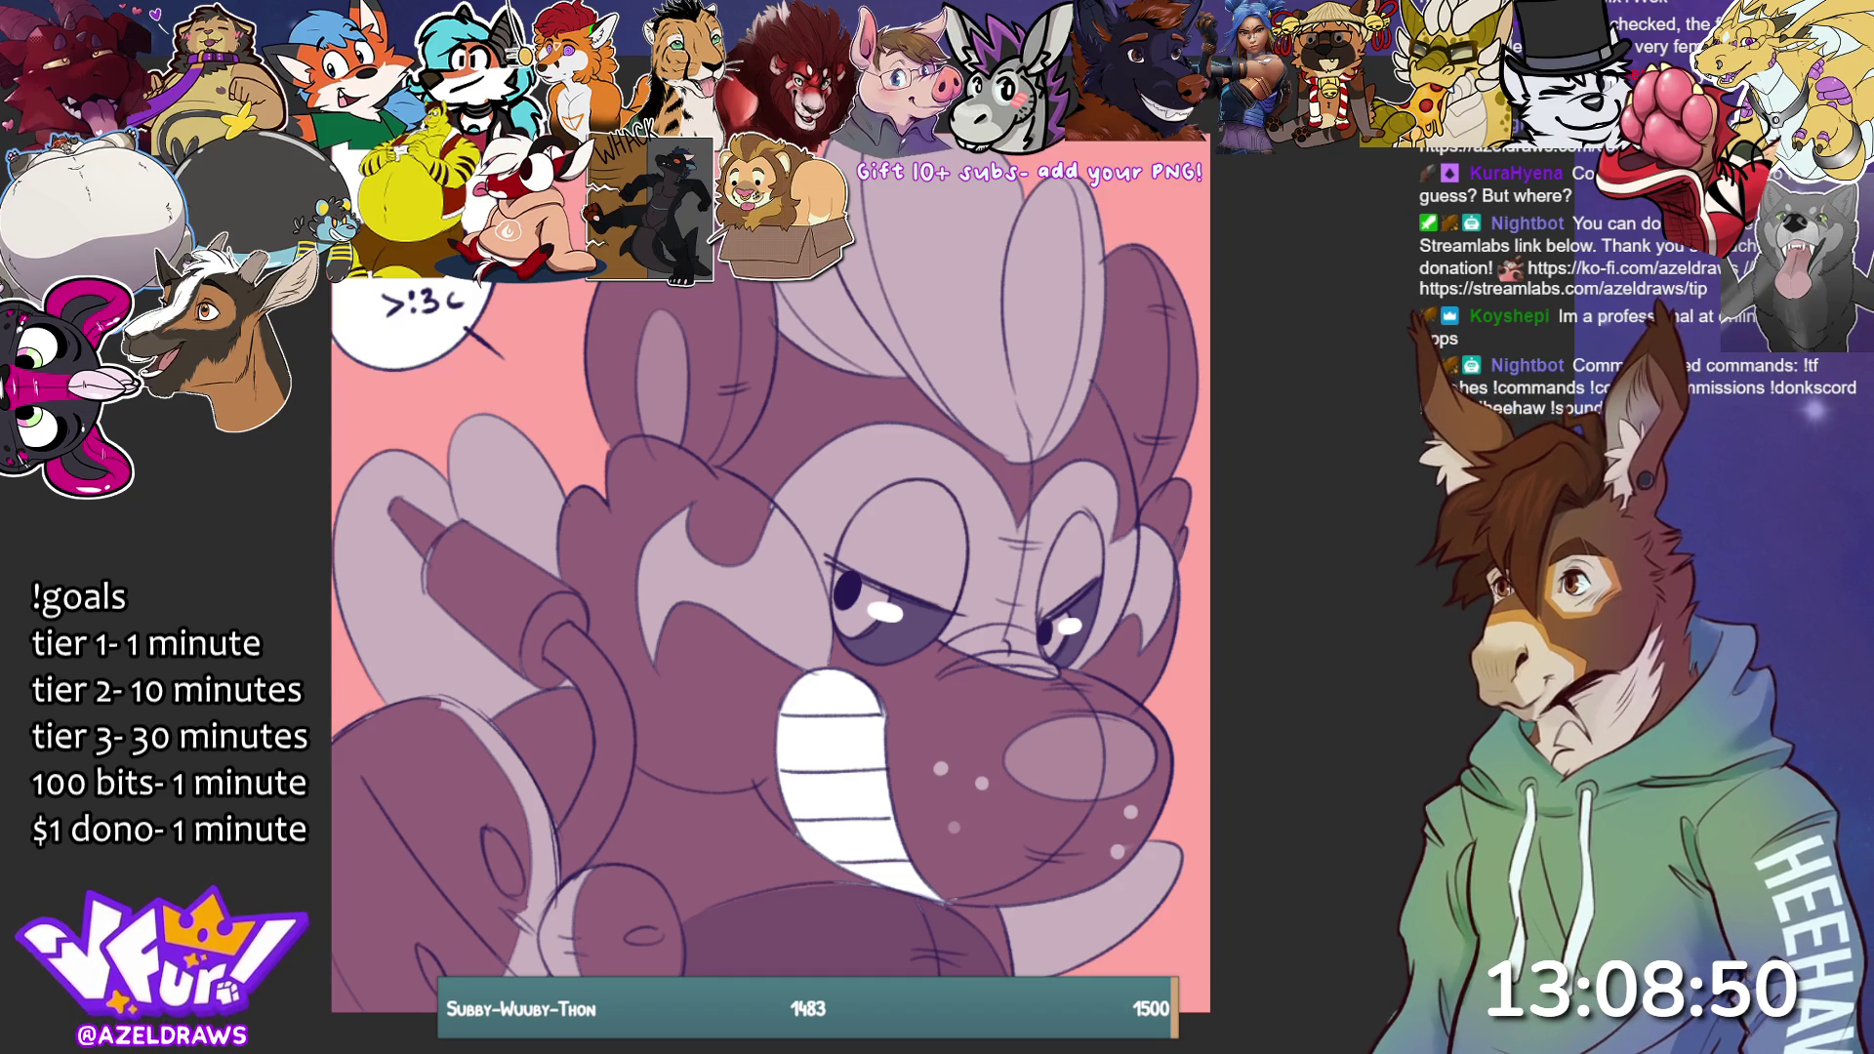
mouse_move(560, 799)
mouse_down()
mouse_move(564, 885)
mouse_move(657, 777)
mouse_move(598, 589)
mouse_move(478, 507)
mouse_move(370, 546)
mouse_move(575, 723)
mouse_up()
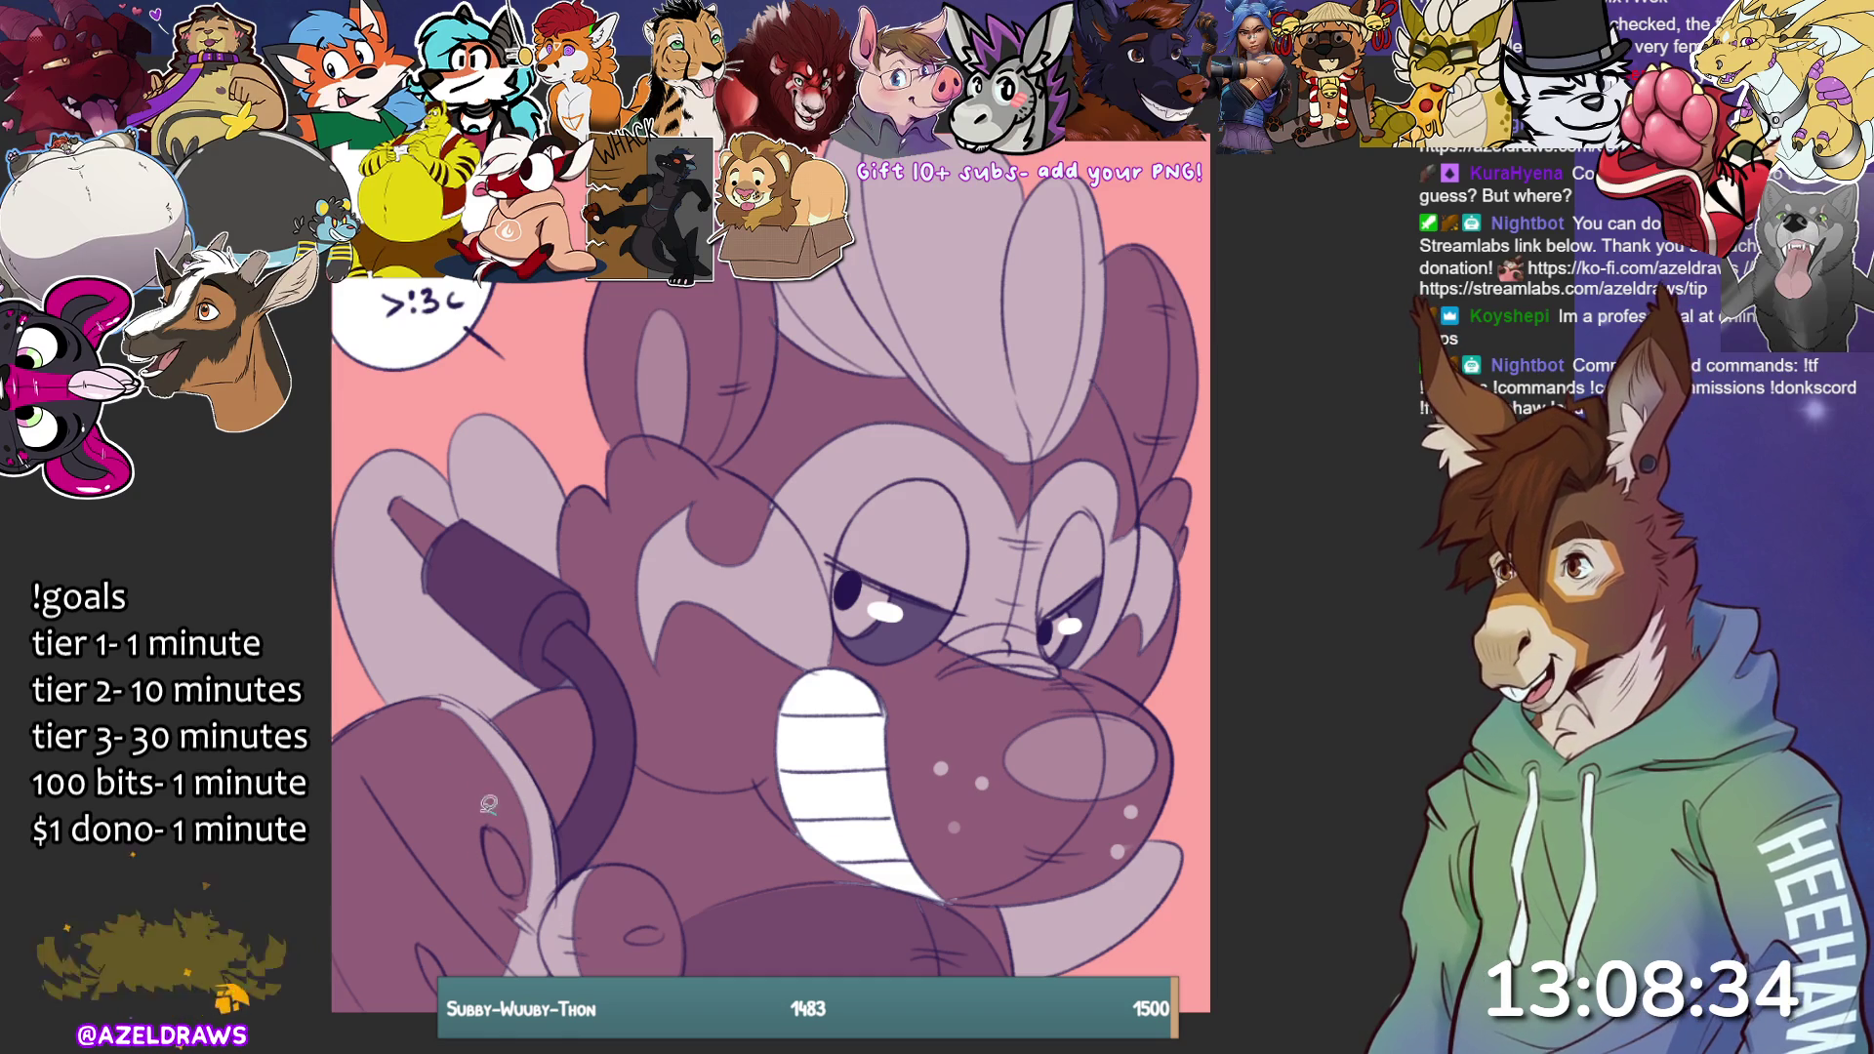
mouse_move(446, 959)
mouse_down()
mouse_move(406, 901)
mouse_move(419, 912)
mouse_up()
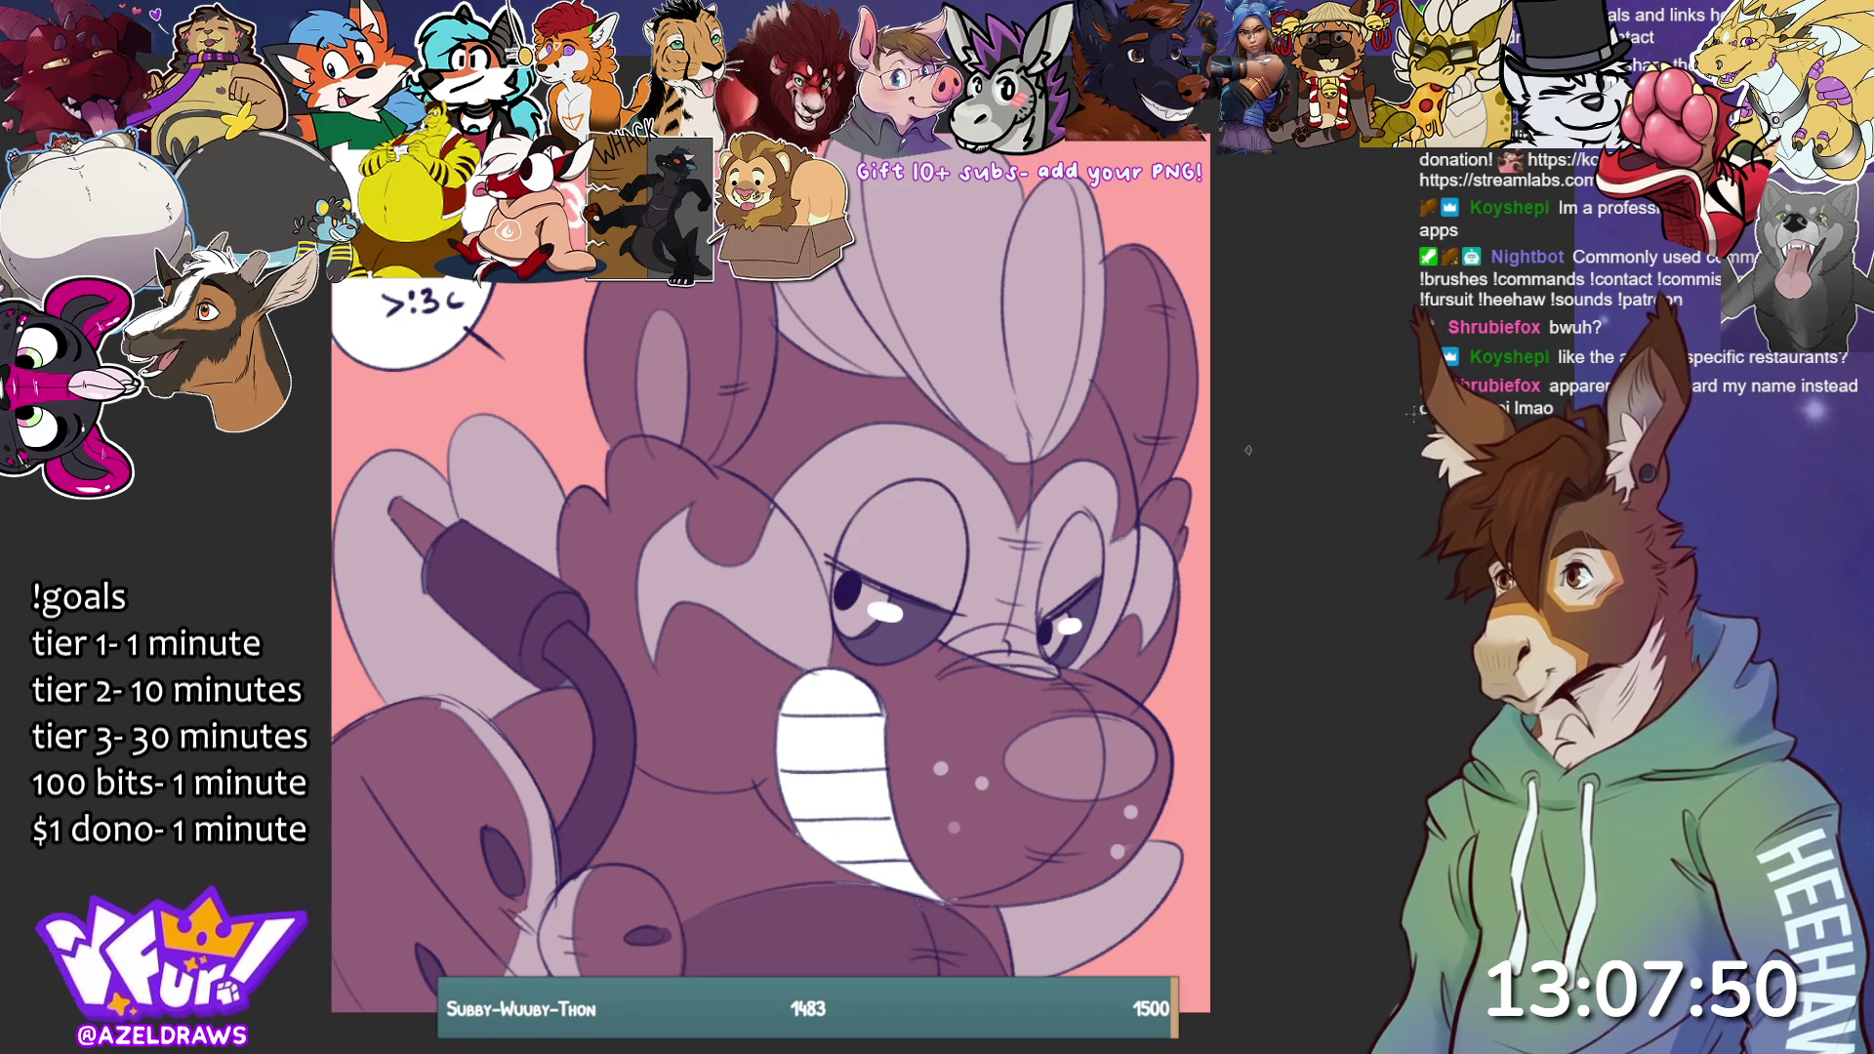
Hand-letter the 'SQUIRK' sound effect along the lower right edge of the canvas.
mouse_move(1074, 976)
mouse_down()
mouse_move(1140, 952)
mouse_move(1162, 974)
mouse_move(1210, 922)
mouse_move(1179, 971)
mouse_up()
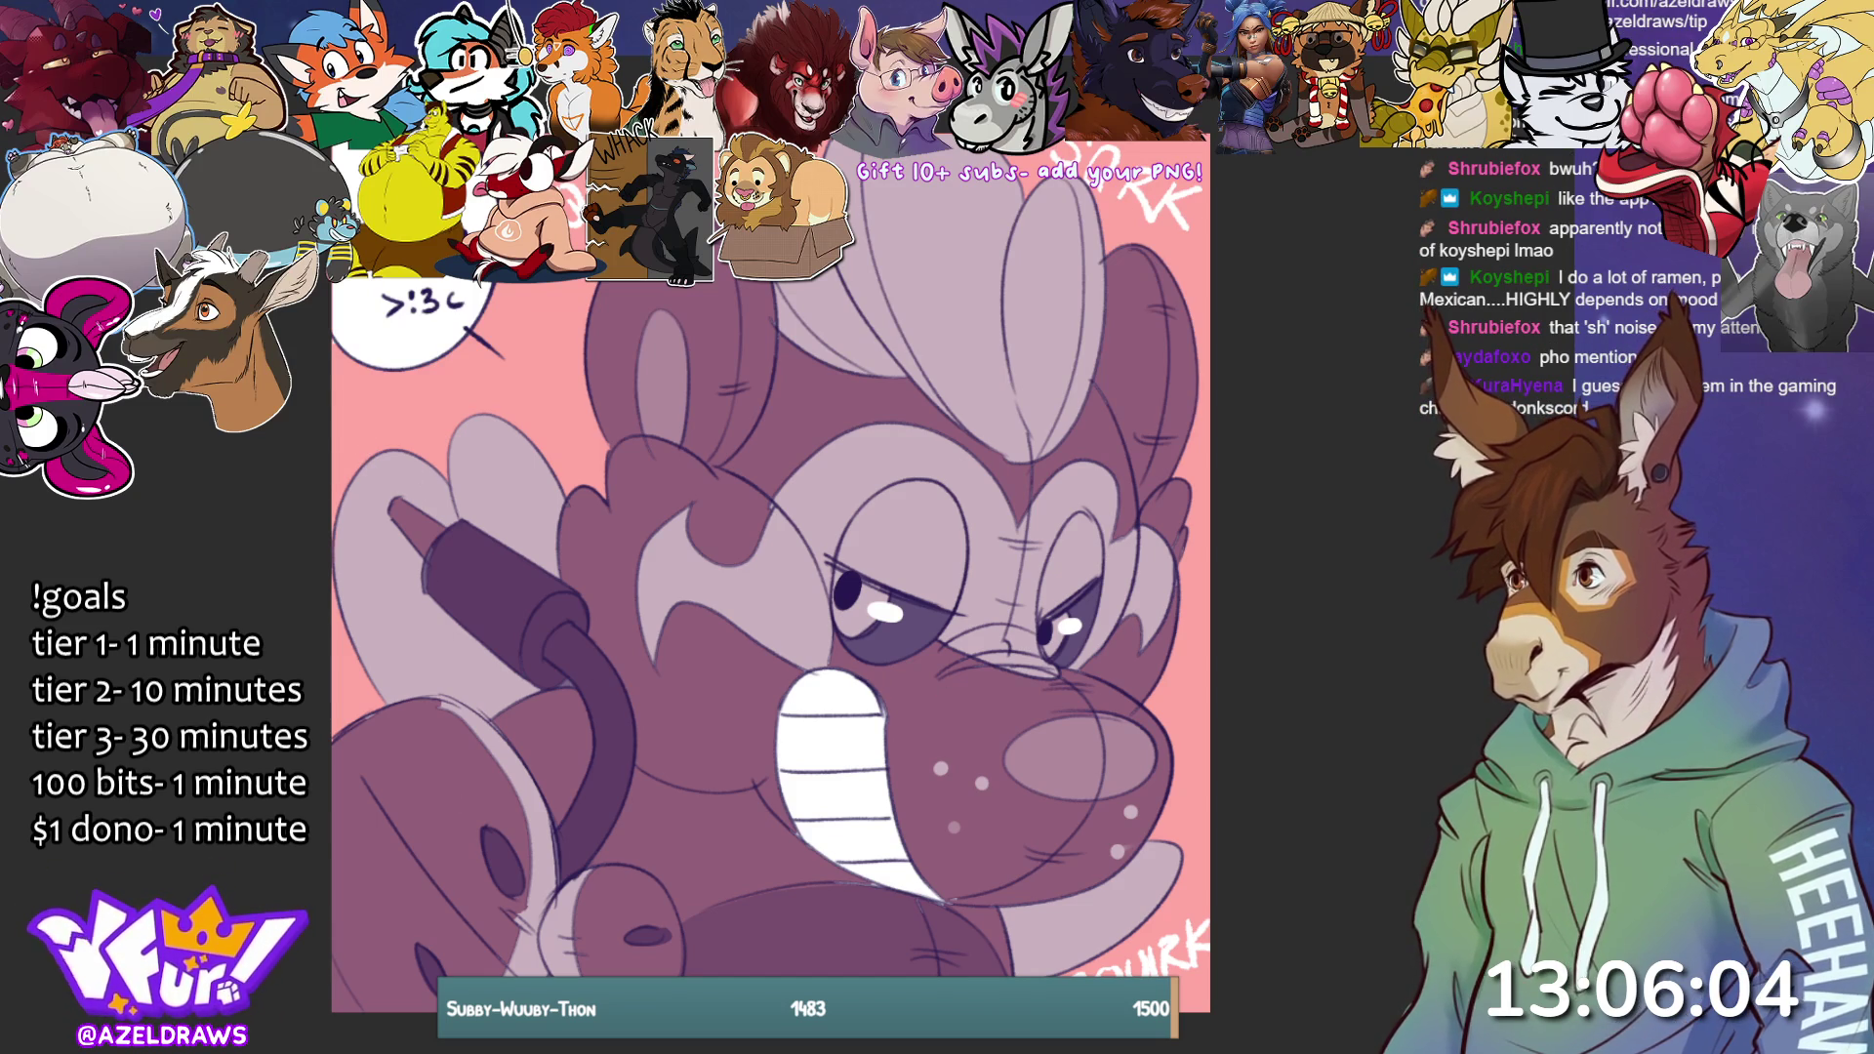
Hand-letter a white 'PSSSS' hiss sound effect beside the tube on the creature's left.
mouse_move(363, 446)
mouse_down()
mouse_move(367, 478)
mouse_move(391, 447)
mouse_move(454, 447)
mouse_move(349, 410)
mouse_move(421, 422)
mouse_up()
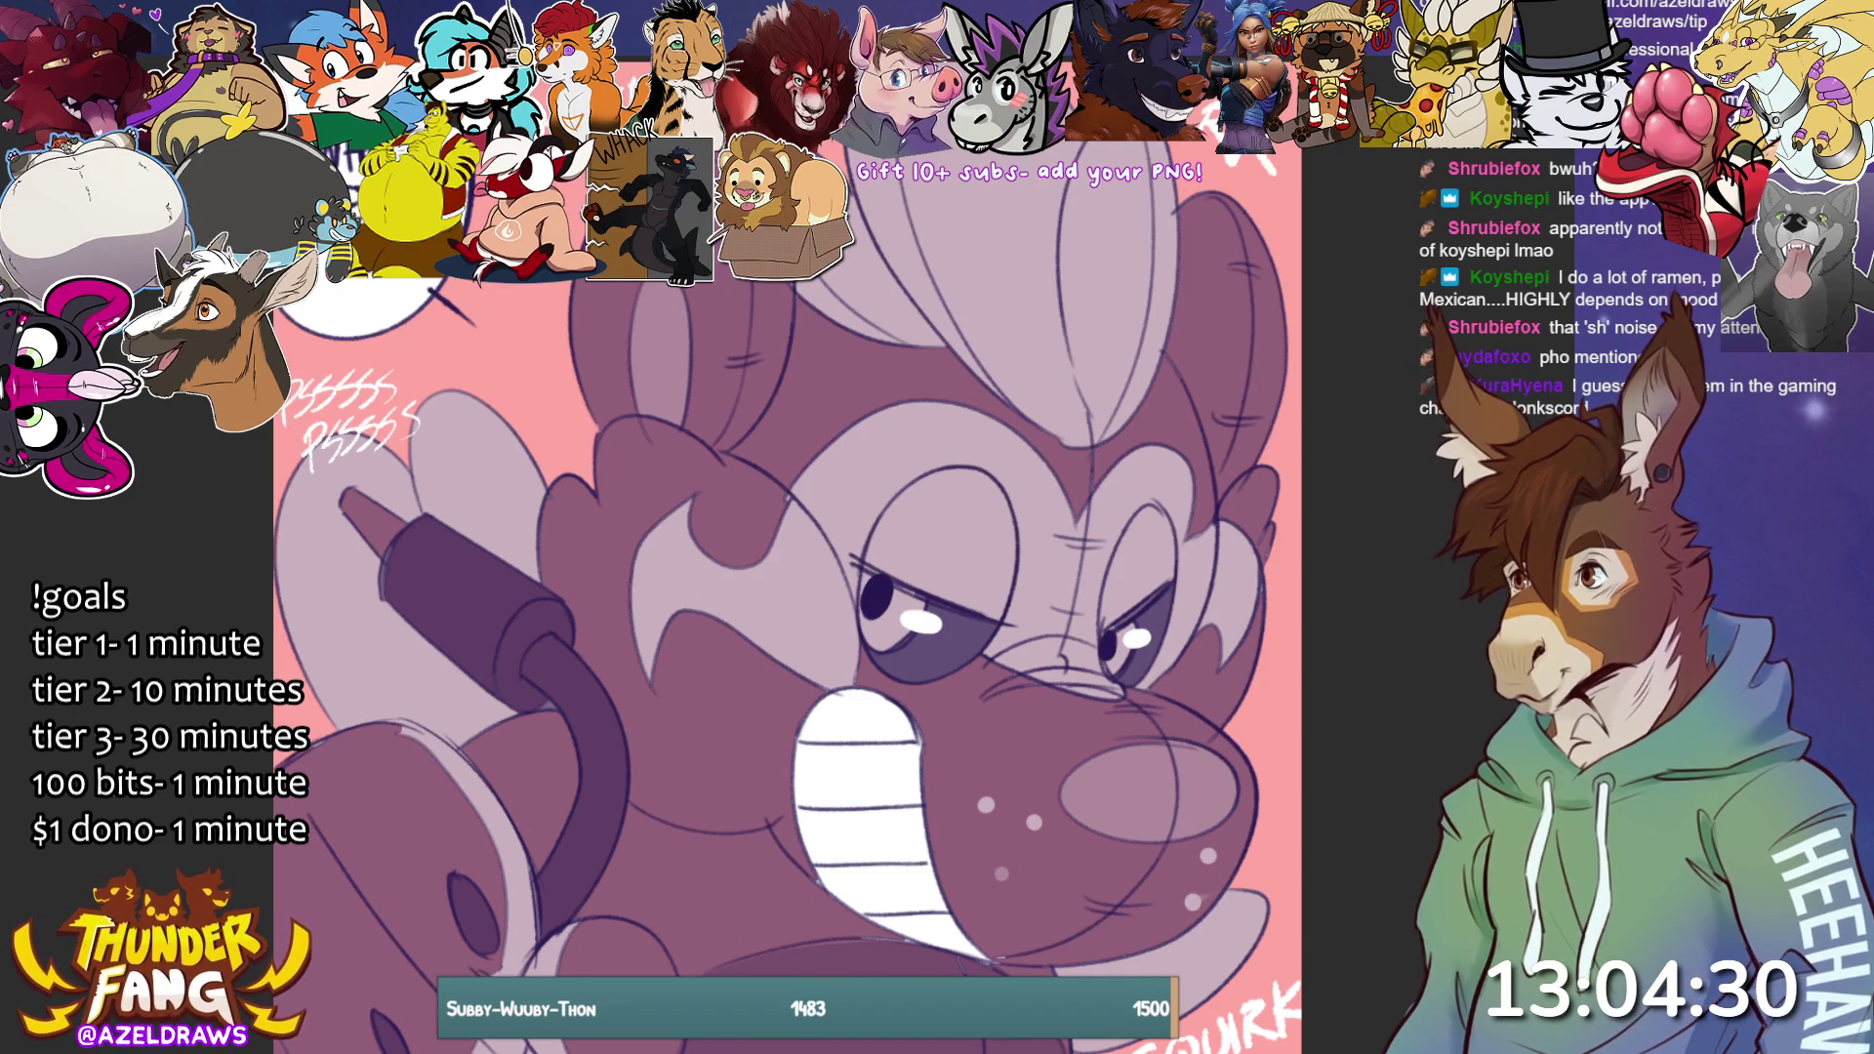
Shade the lower muzzle, teeth and bridge of the nose, redoing strokes as needed.
mouse_move(796, 829)
mouse_down()
mouse_move(781, 859)
mouse_move(905, 930)
mouse_move(1256, 797)
mouse_up()
key(ctrl+z)
mouse_move(820, 839)
mouse_down()
mouse_move(971, 937)
mouse_move(1215, 869)
mouse_up()
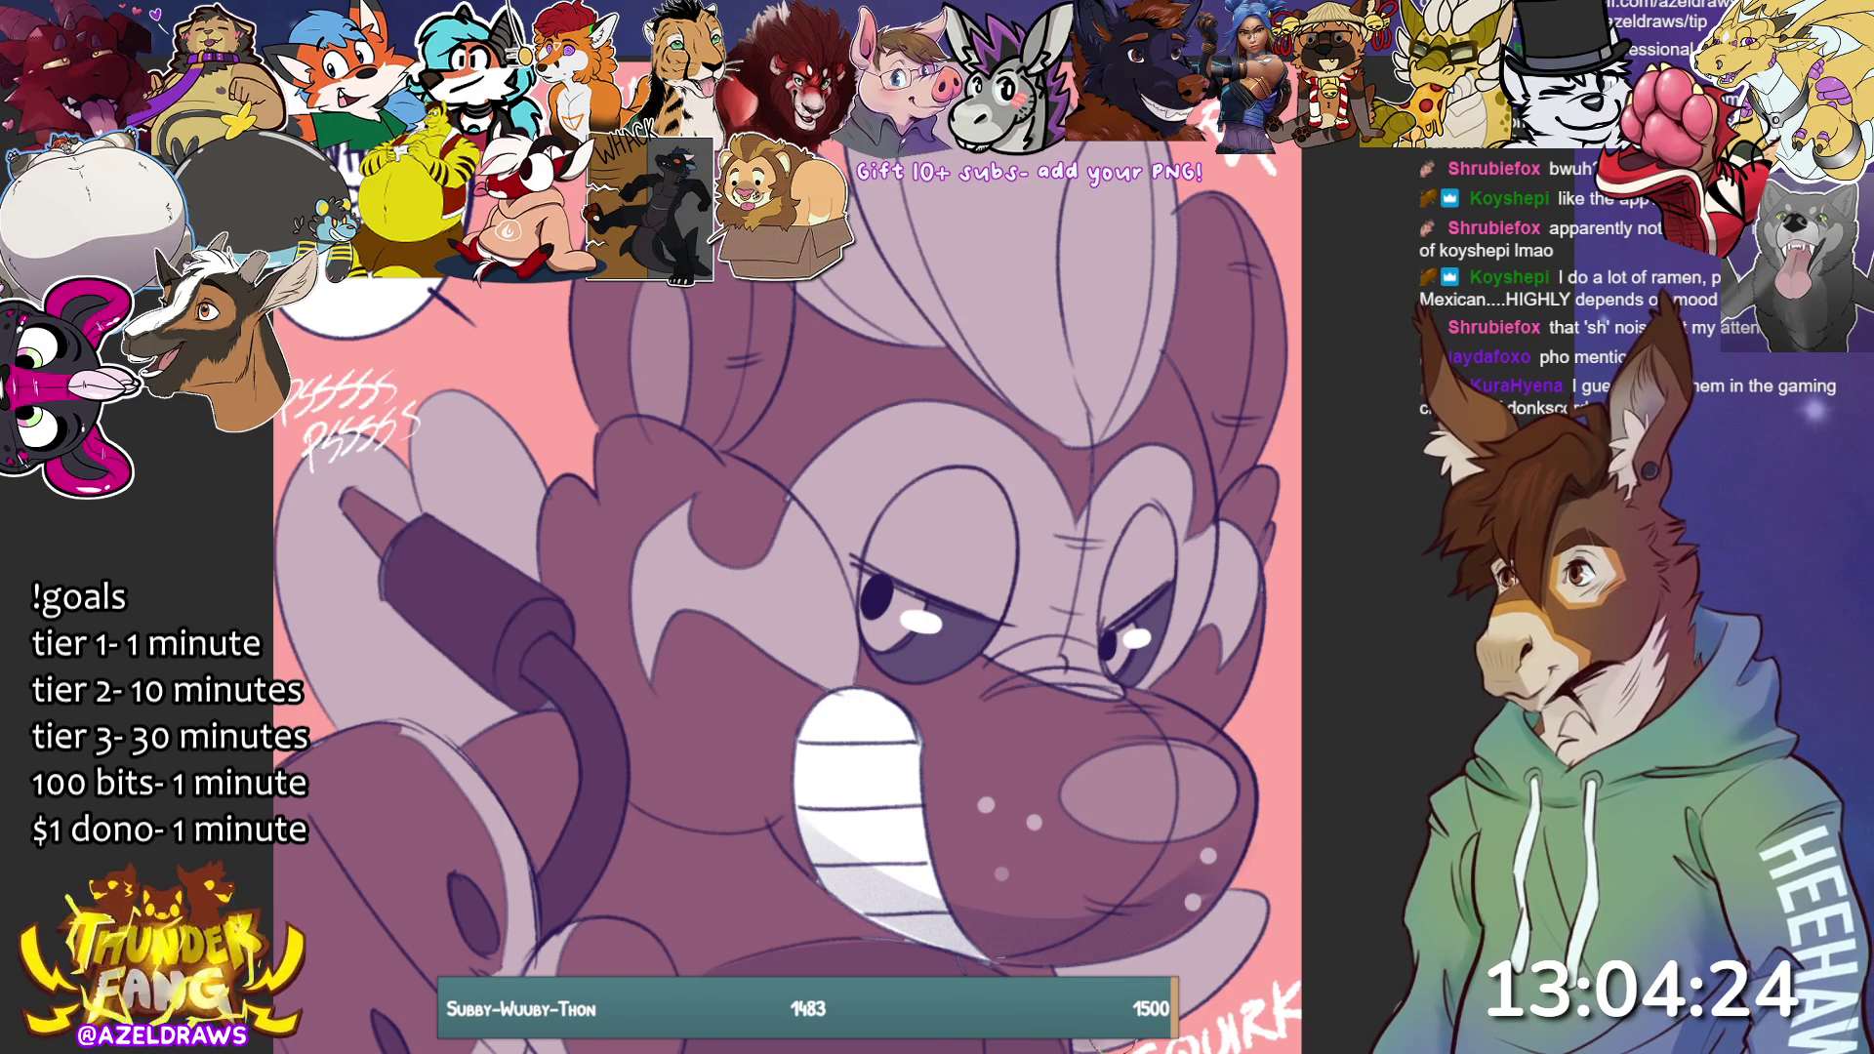
drag(825, 917, 1037, 961)
key(ctrl+z)
mouse_move(768, 856)
mouse_down()
mouse_move(849, 917)
mouse_move(1078, 955)
mouse_up()
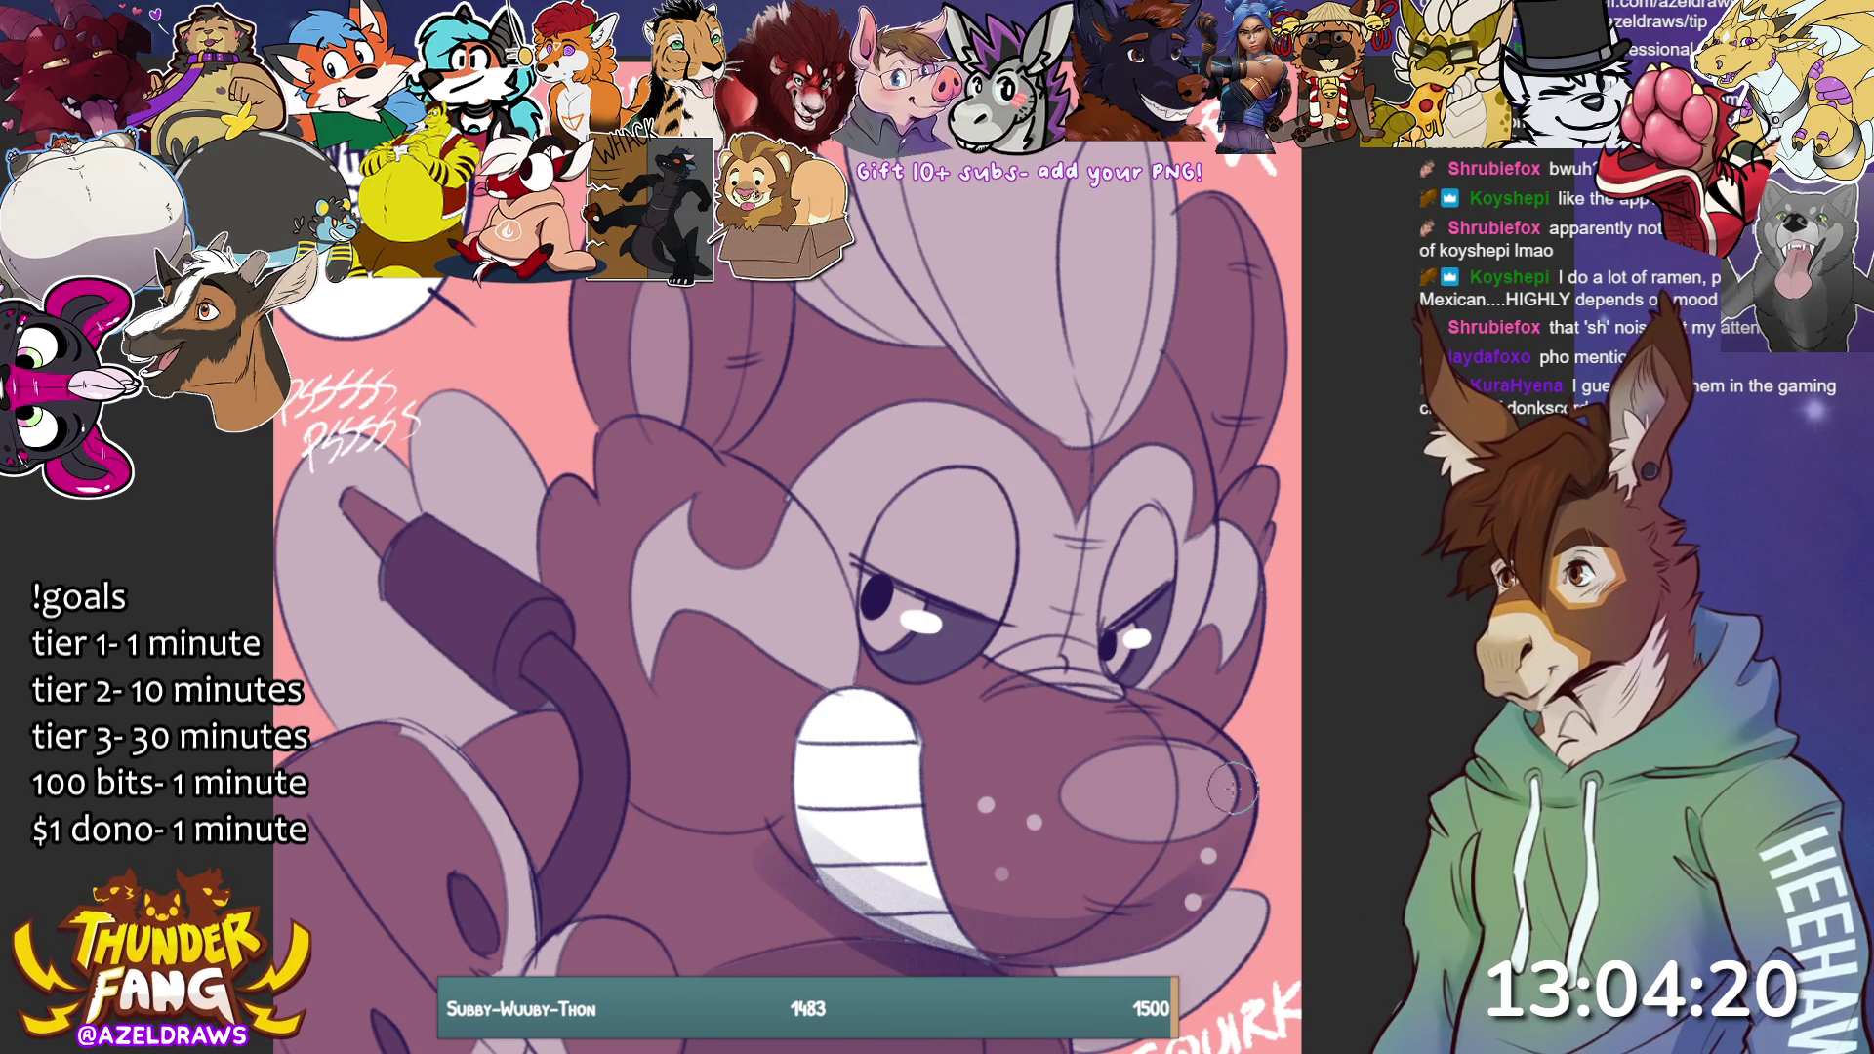
drag(1016, 664, 1122, 685)
Try several shading strokes under and across the forehead tuft, undoing the light ones.
drag(976, 322, 1122, 400)
key(ctrl+z)
drag(976, 332, 1120, 408)
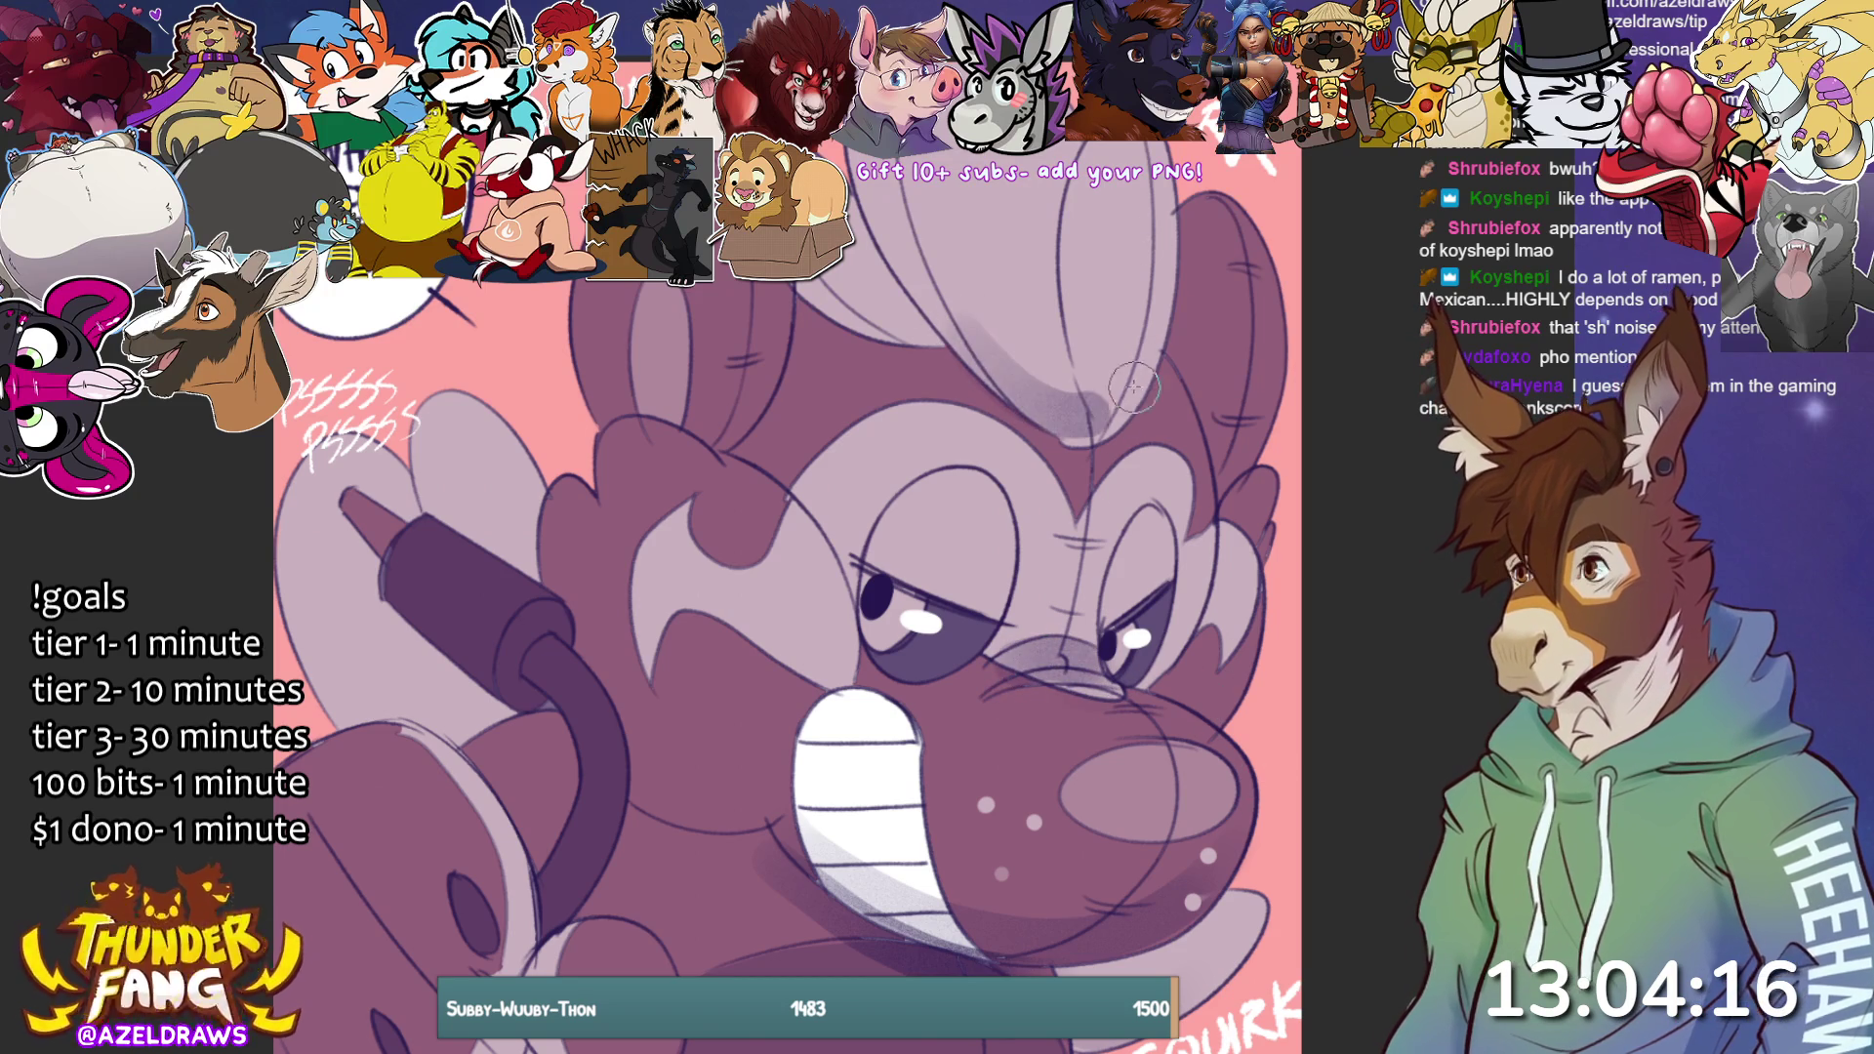
mouse_move(805, 293)
mouse_down()
mouse_move(976, 332)
mouse_move(1122, 429)
mouse_up()
key(ctrl+z)
key(ctrl+z)
key(ctrl+z)
mouse_move(962, 317)
mouse_down()
mouse_move(1029, 402)
mouse_move(1132, 430)
mouse_up()
key(ctrl+z)
drag(961, 332, 1147, 439)
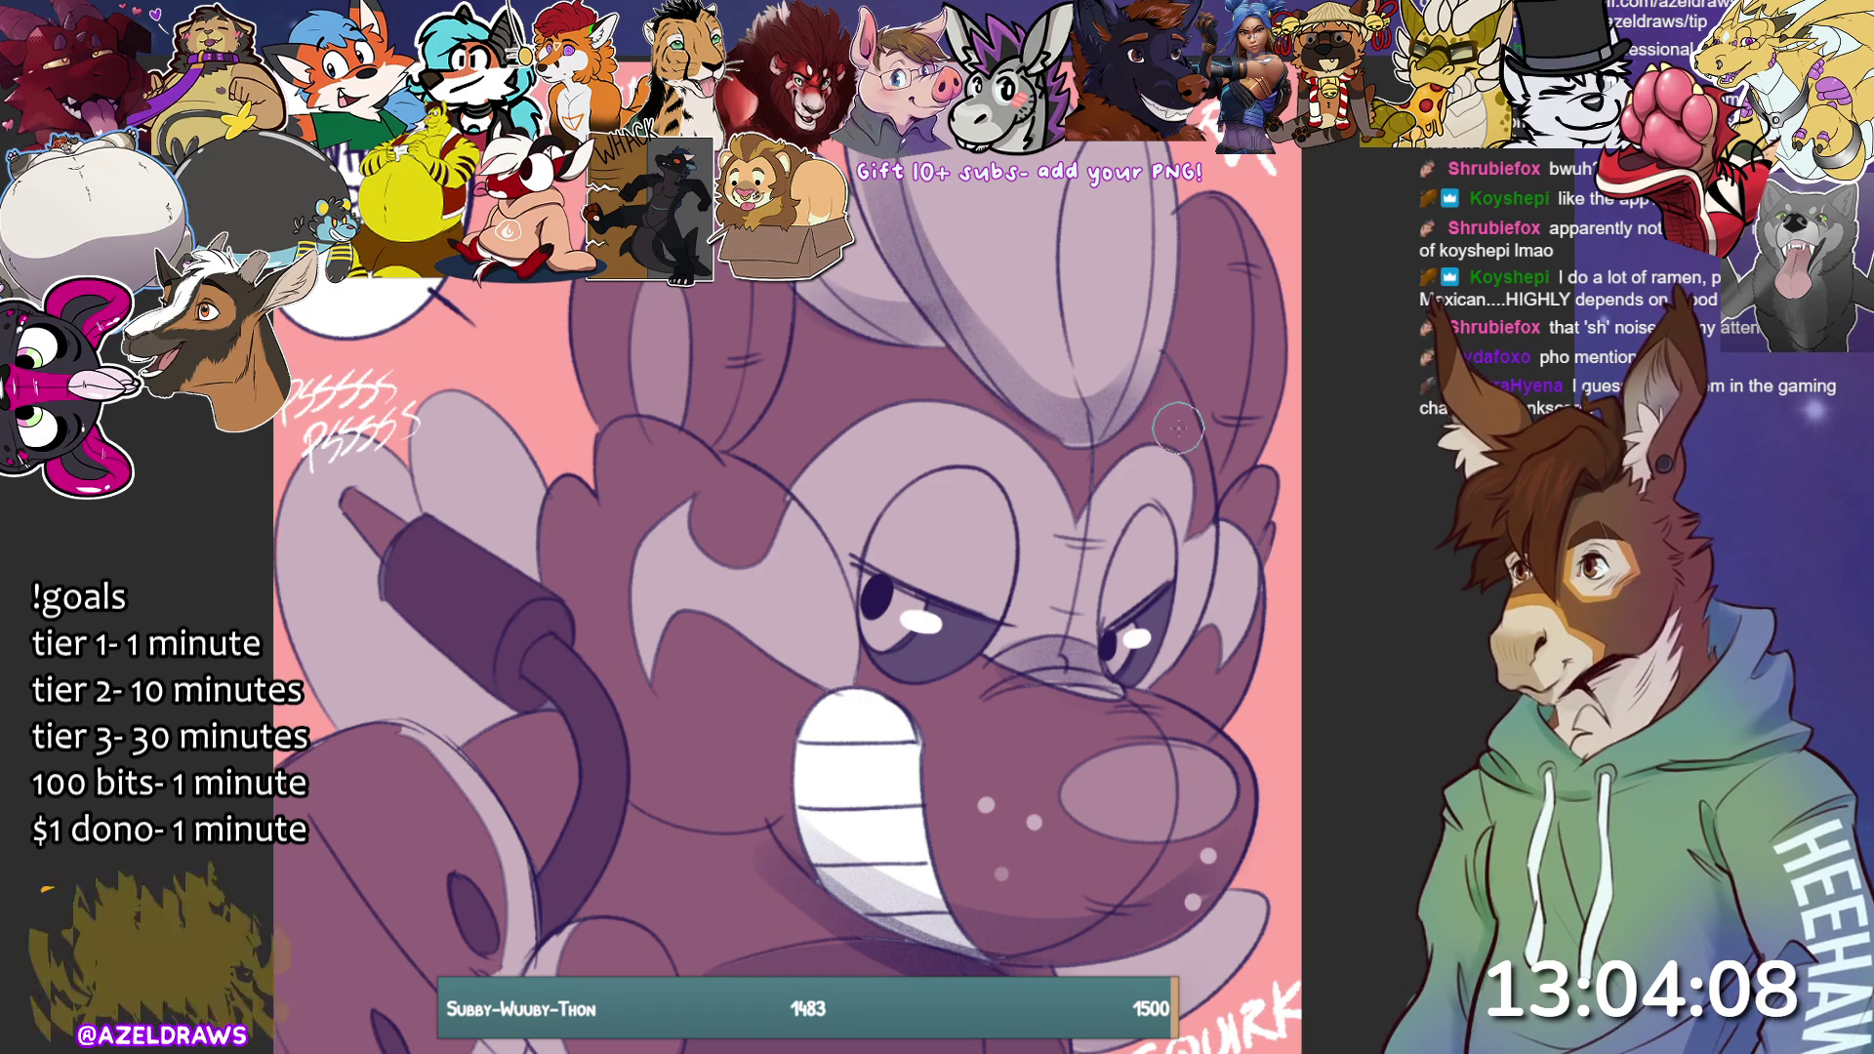
key(ctrl+z)
key(ctrl+z)
key(ctrl+z)
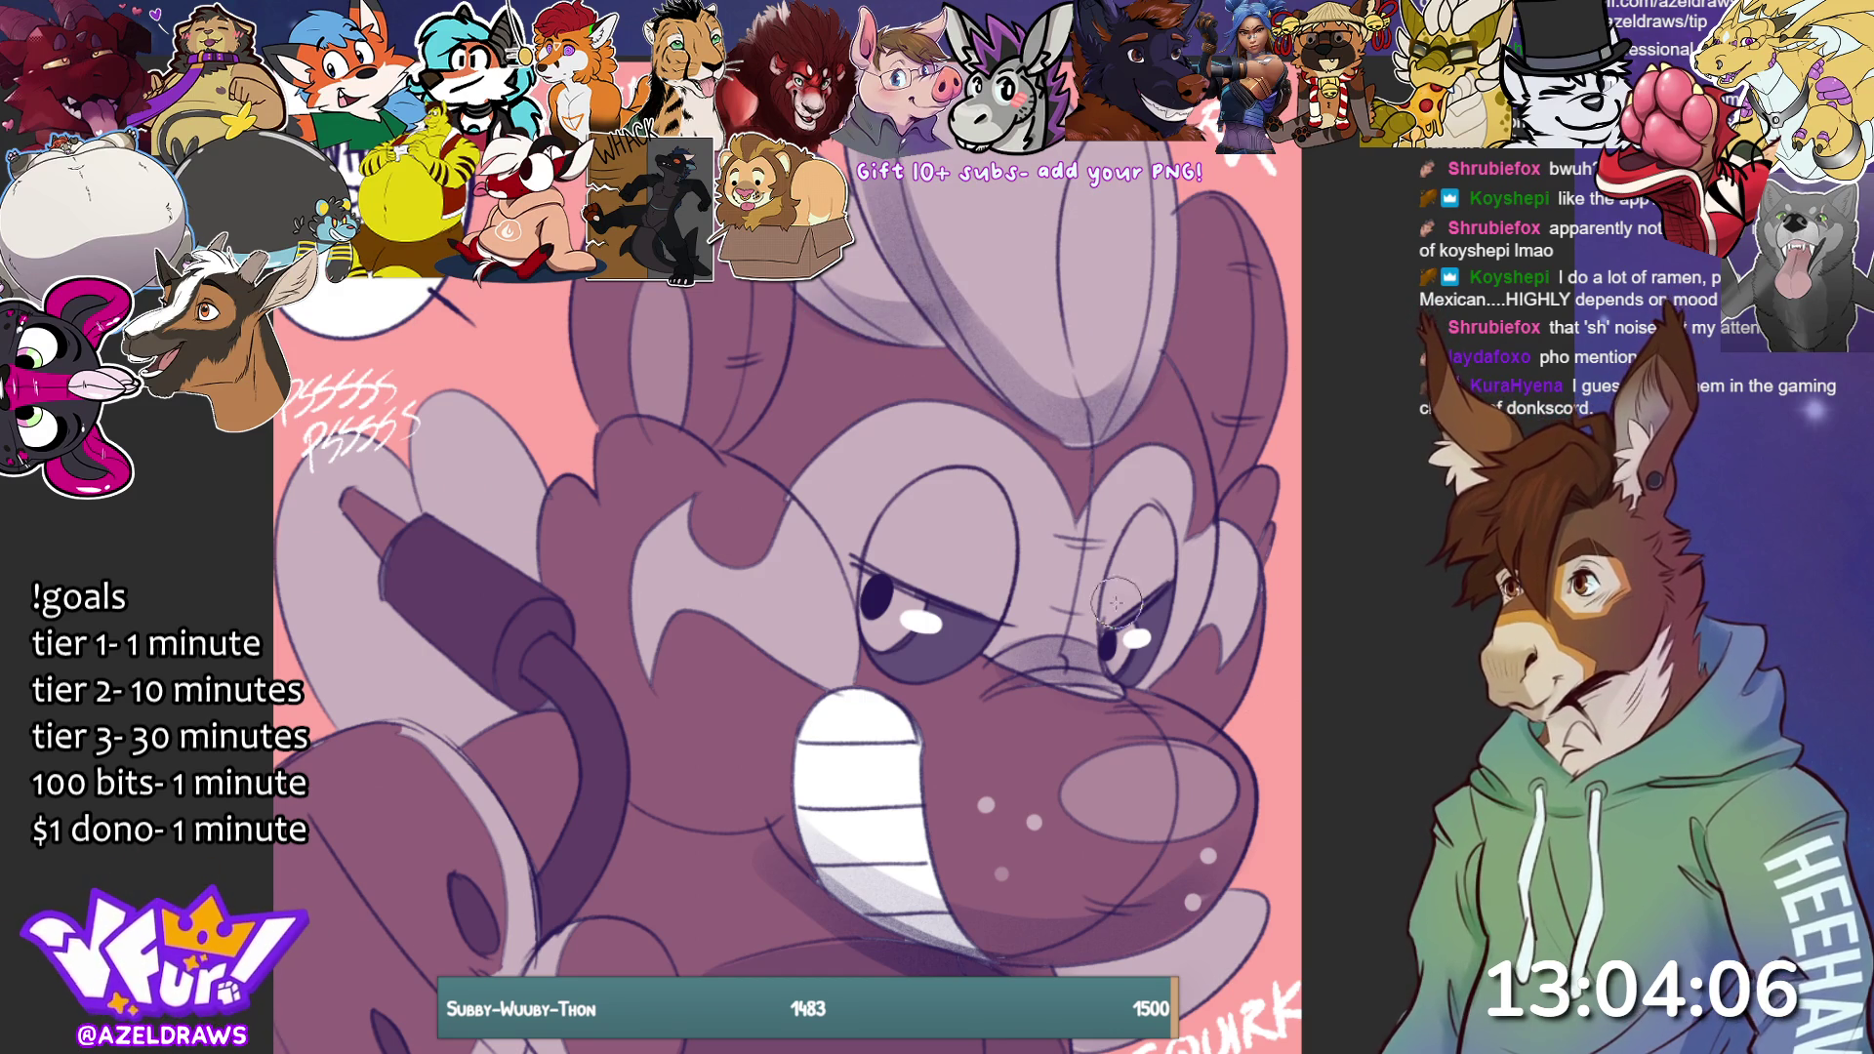
Paint grey shading over the hair tuft and darken the cord running down the canvas.
drag(1083, 315, 1074, 415)
drag(1161, 370, 1074, 430)
drag(1044, 293, 976, 371)
drag(1142, 312, 956, 449)
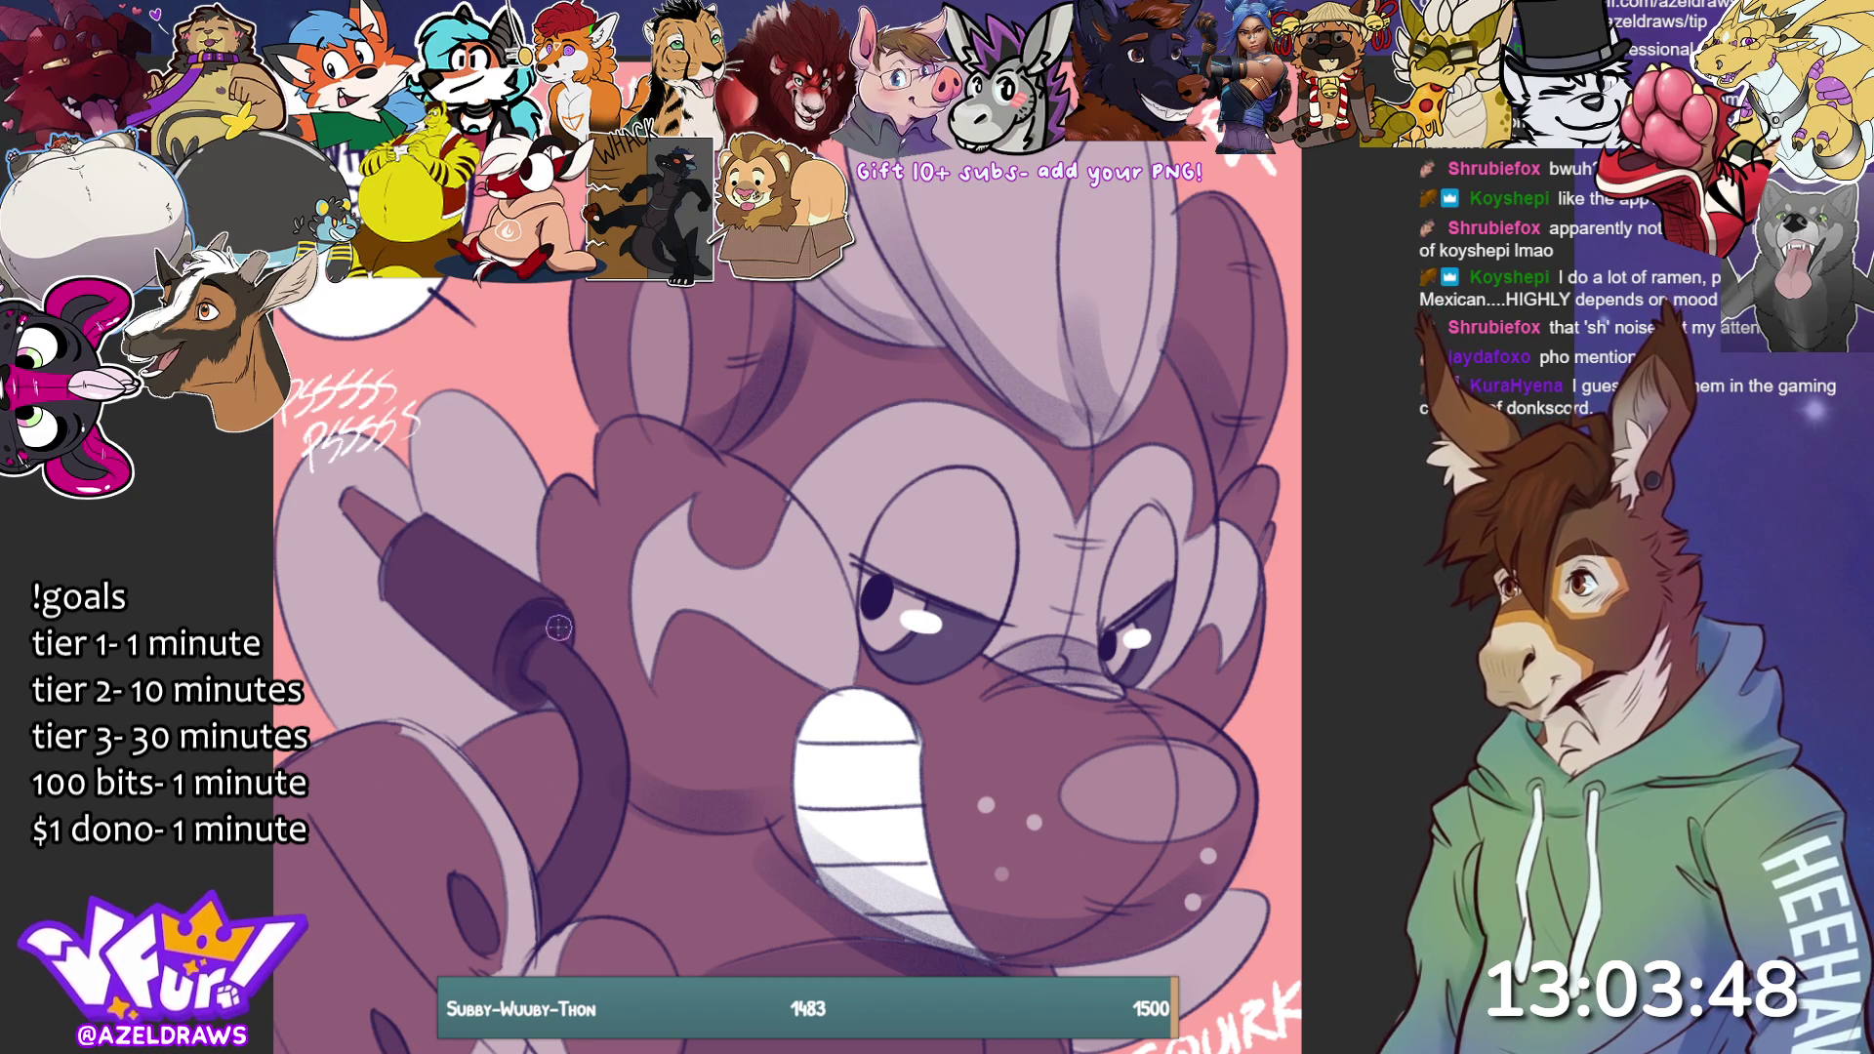
mouse_move(575, 721)
mouse_down()
mouse_move(582, 822)
mouse_move(528, 1049)
mouse_up()
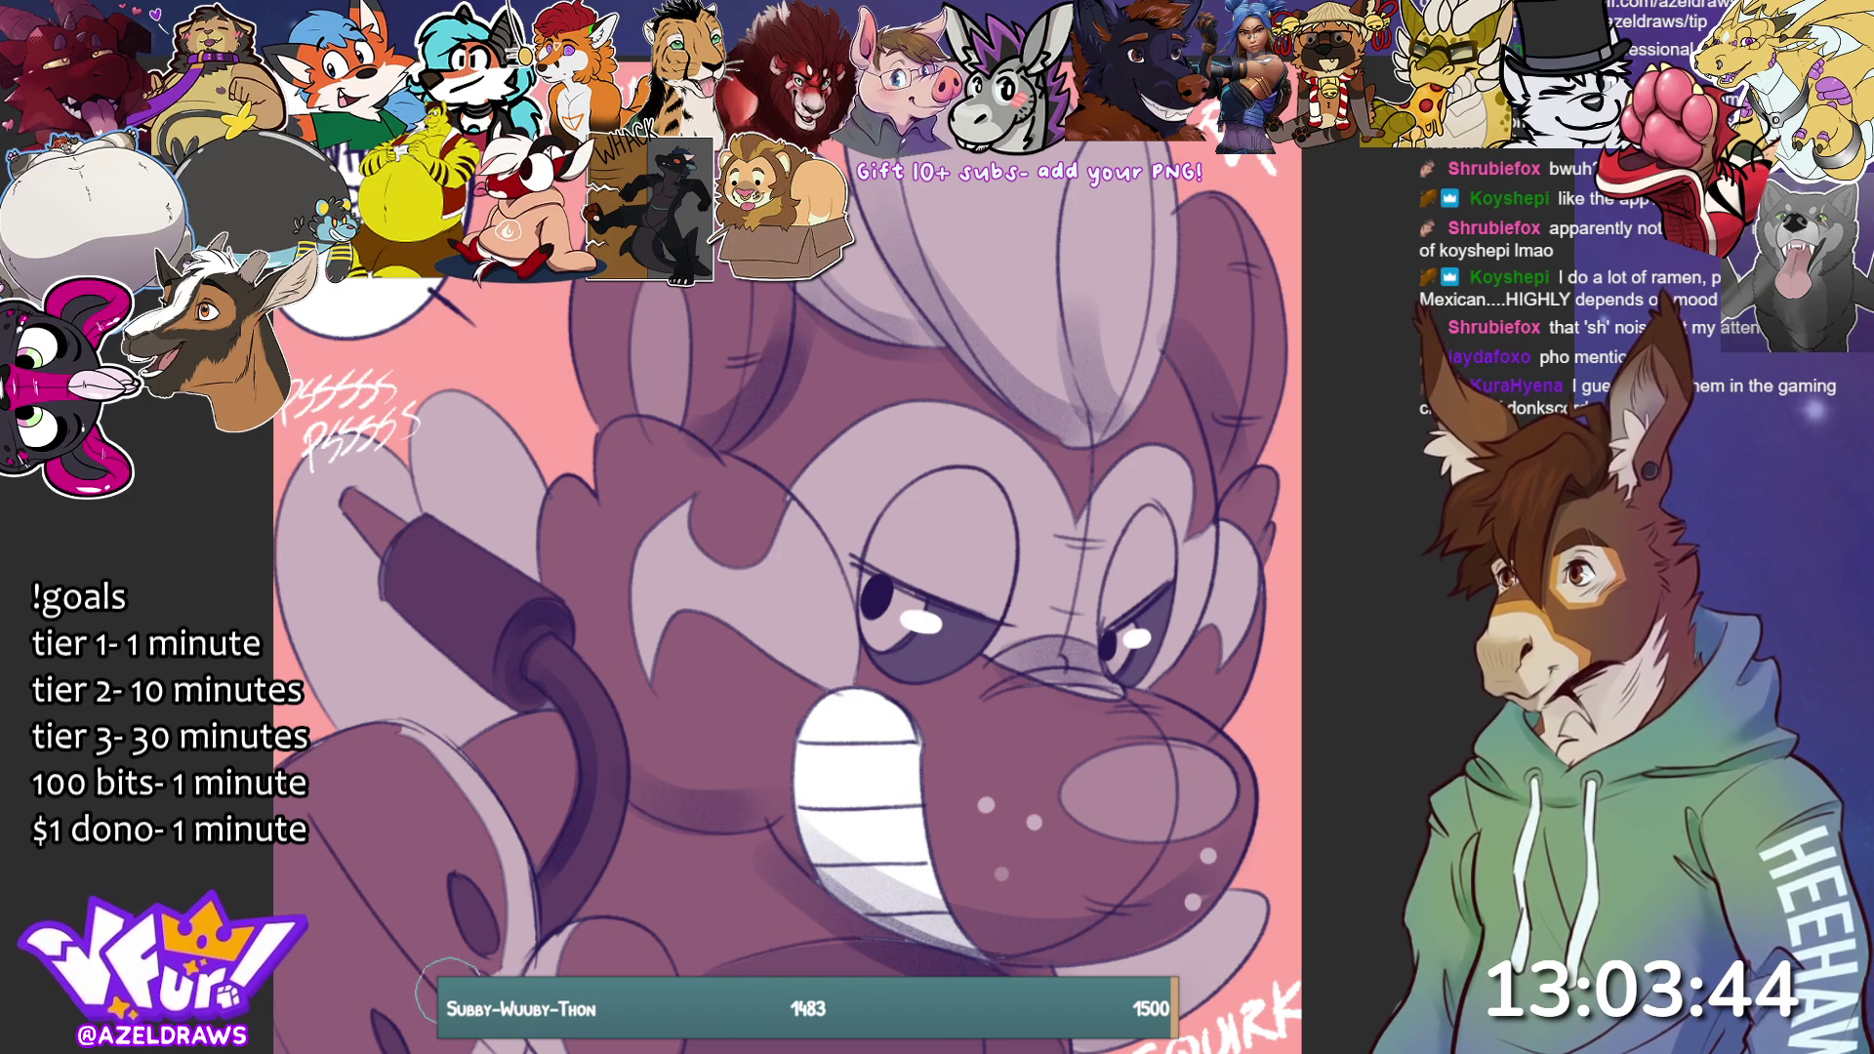
scroll(987, 744, down, 3)
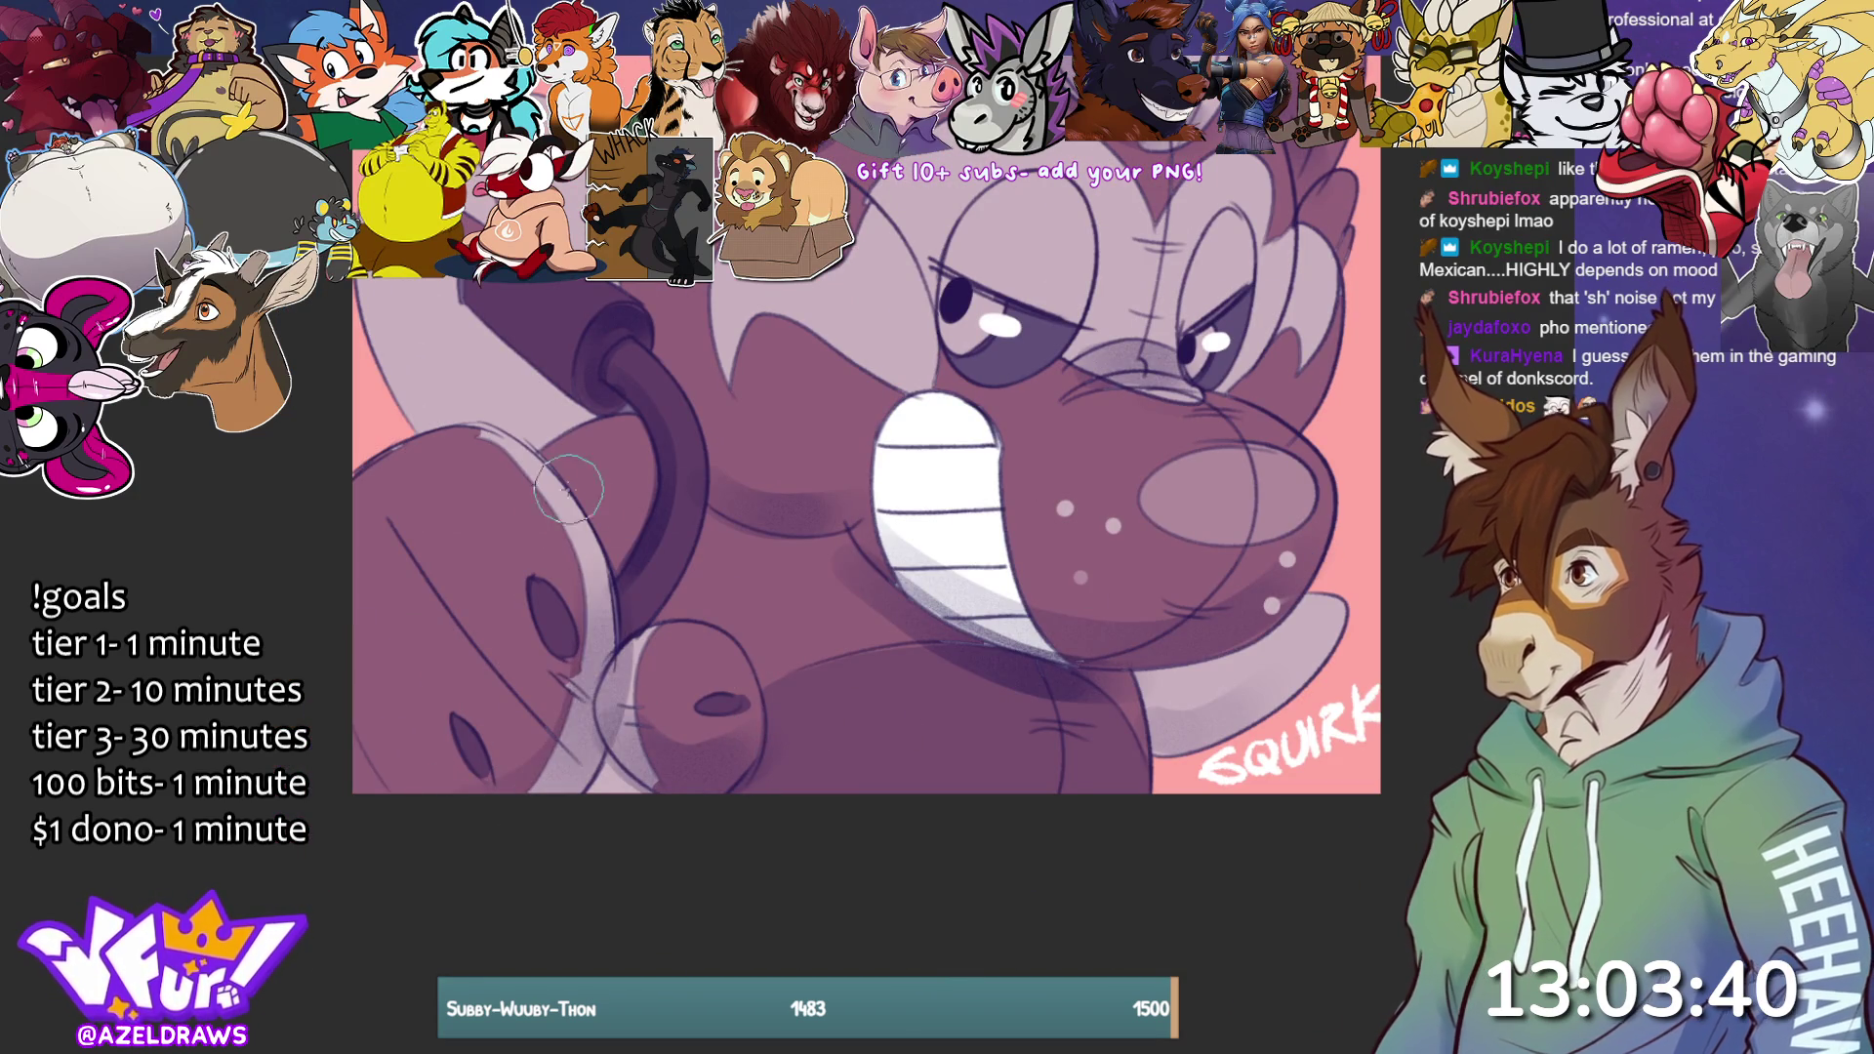
scroll(957, 702, up, 2)
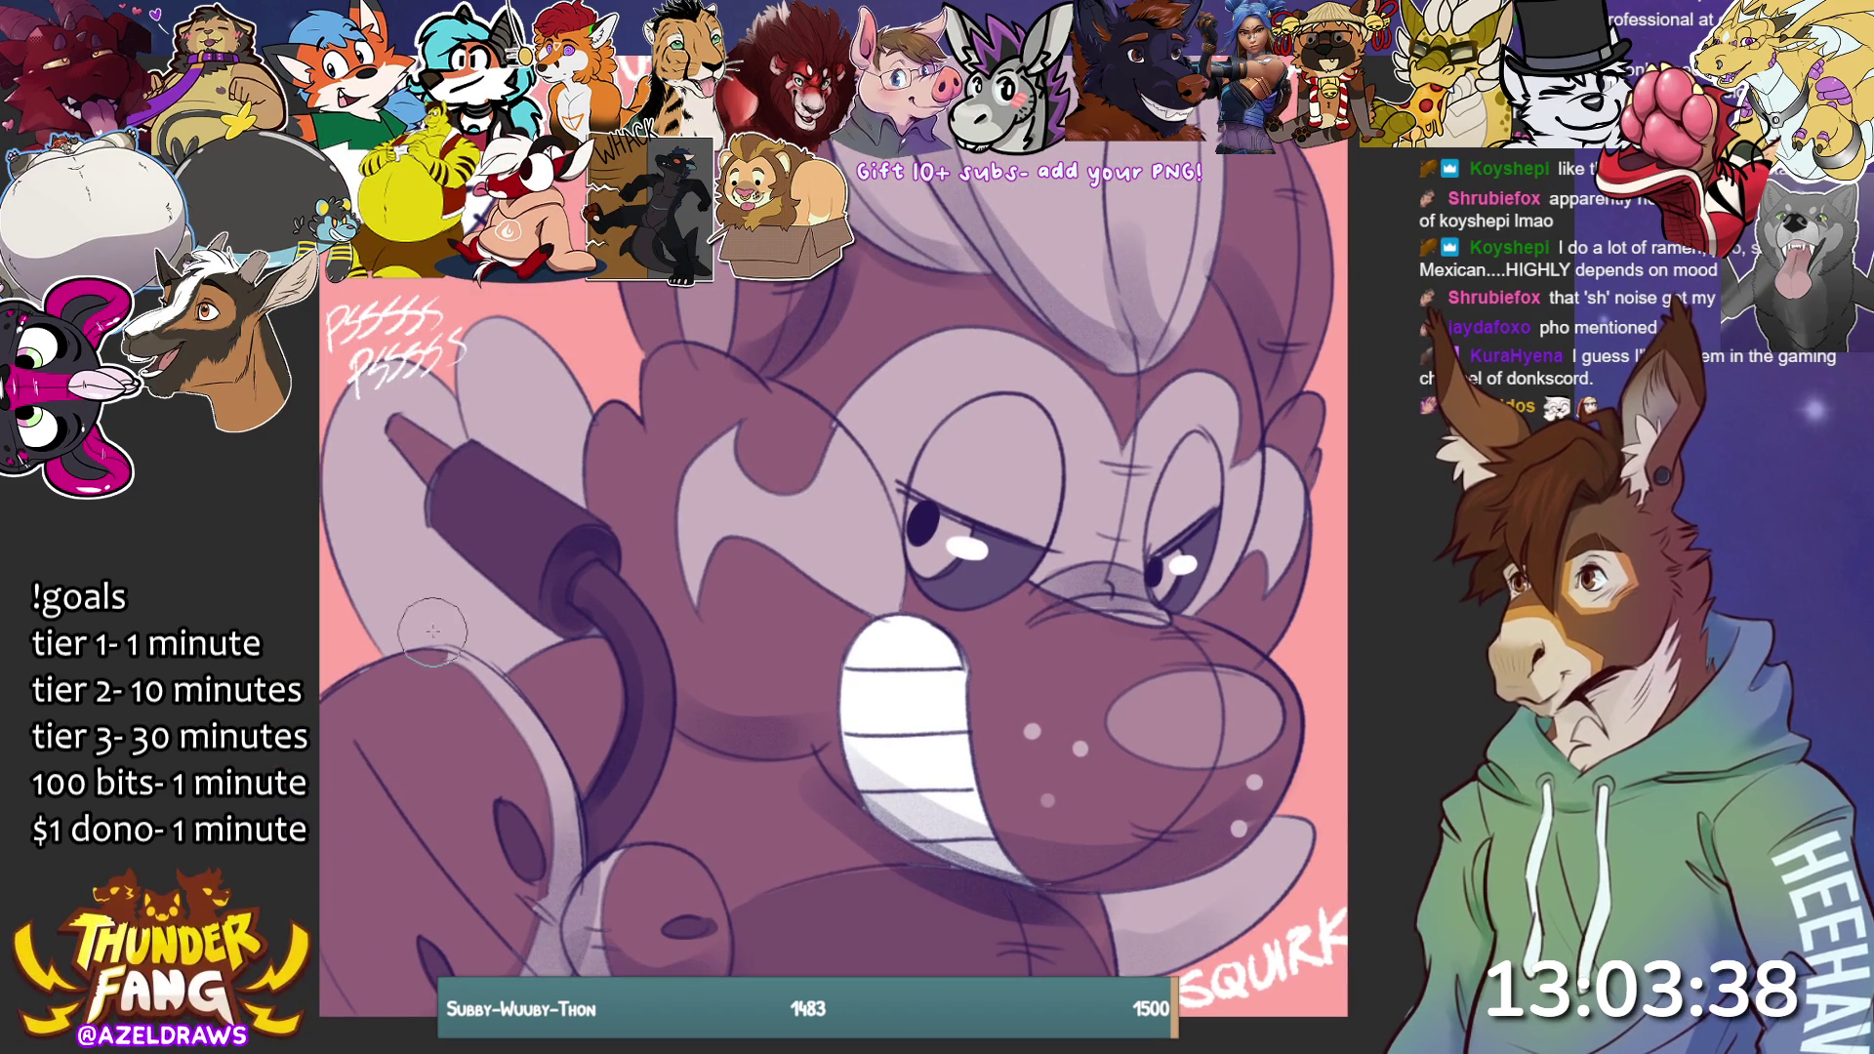
scroll(1063, 665, up, 1)
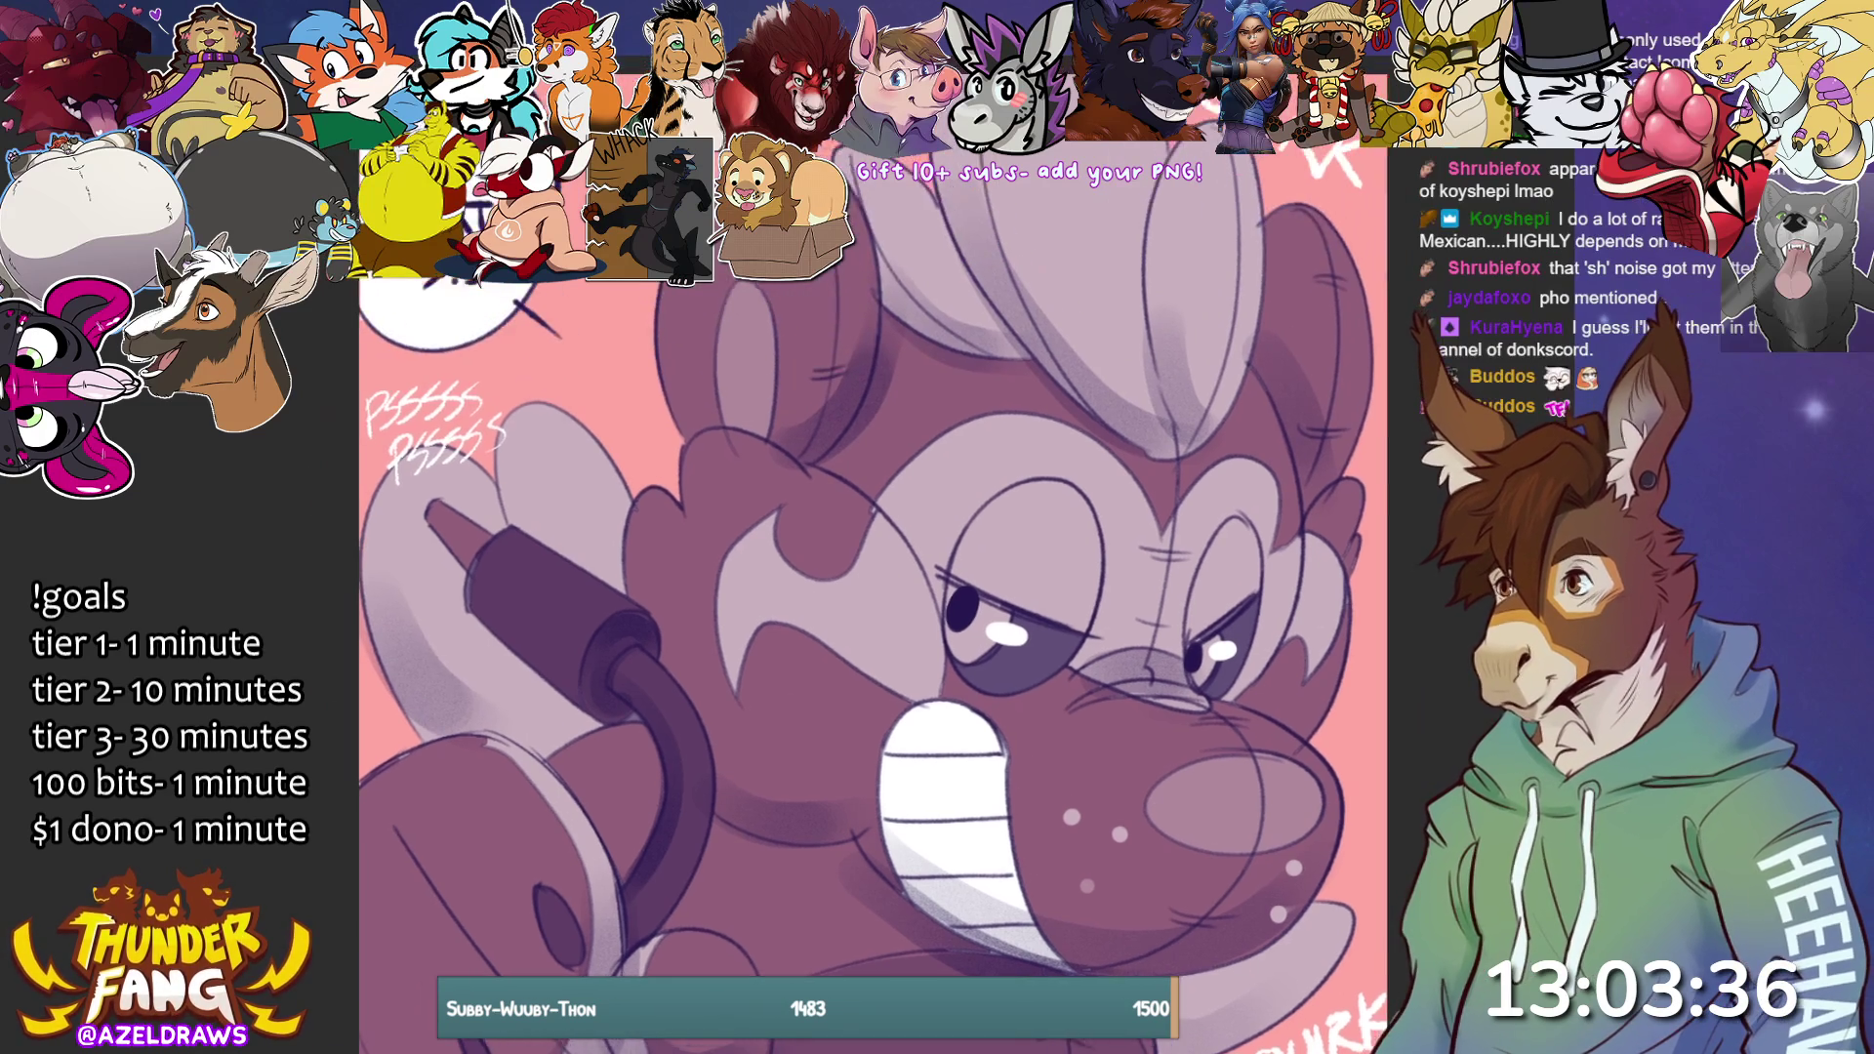
scroll(1114, 932, down, 2)
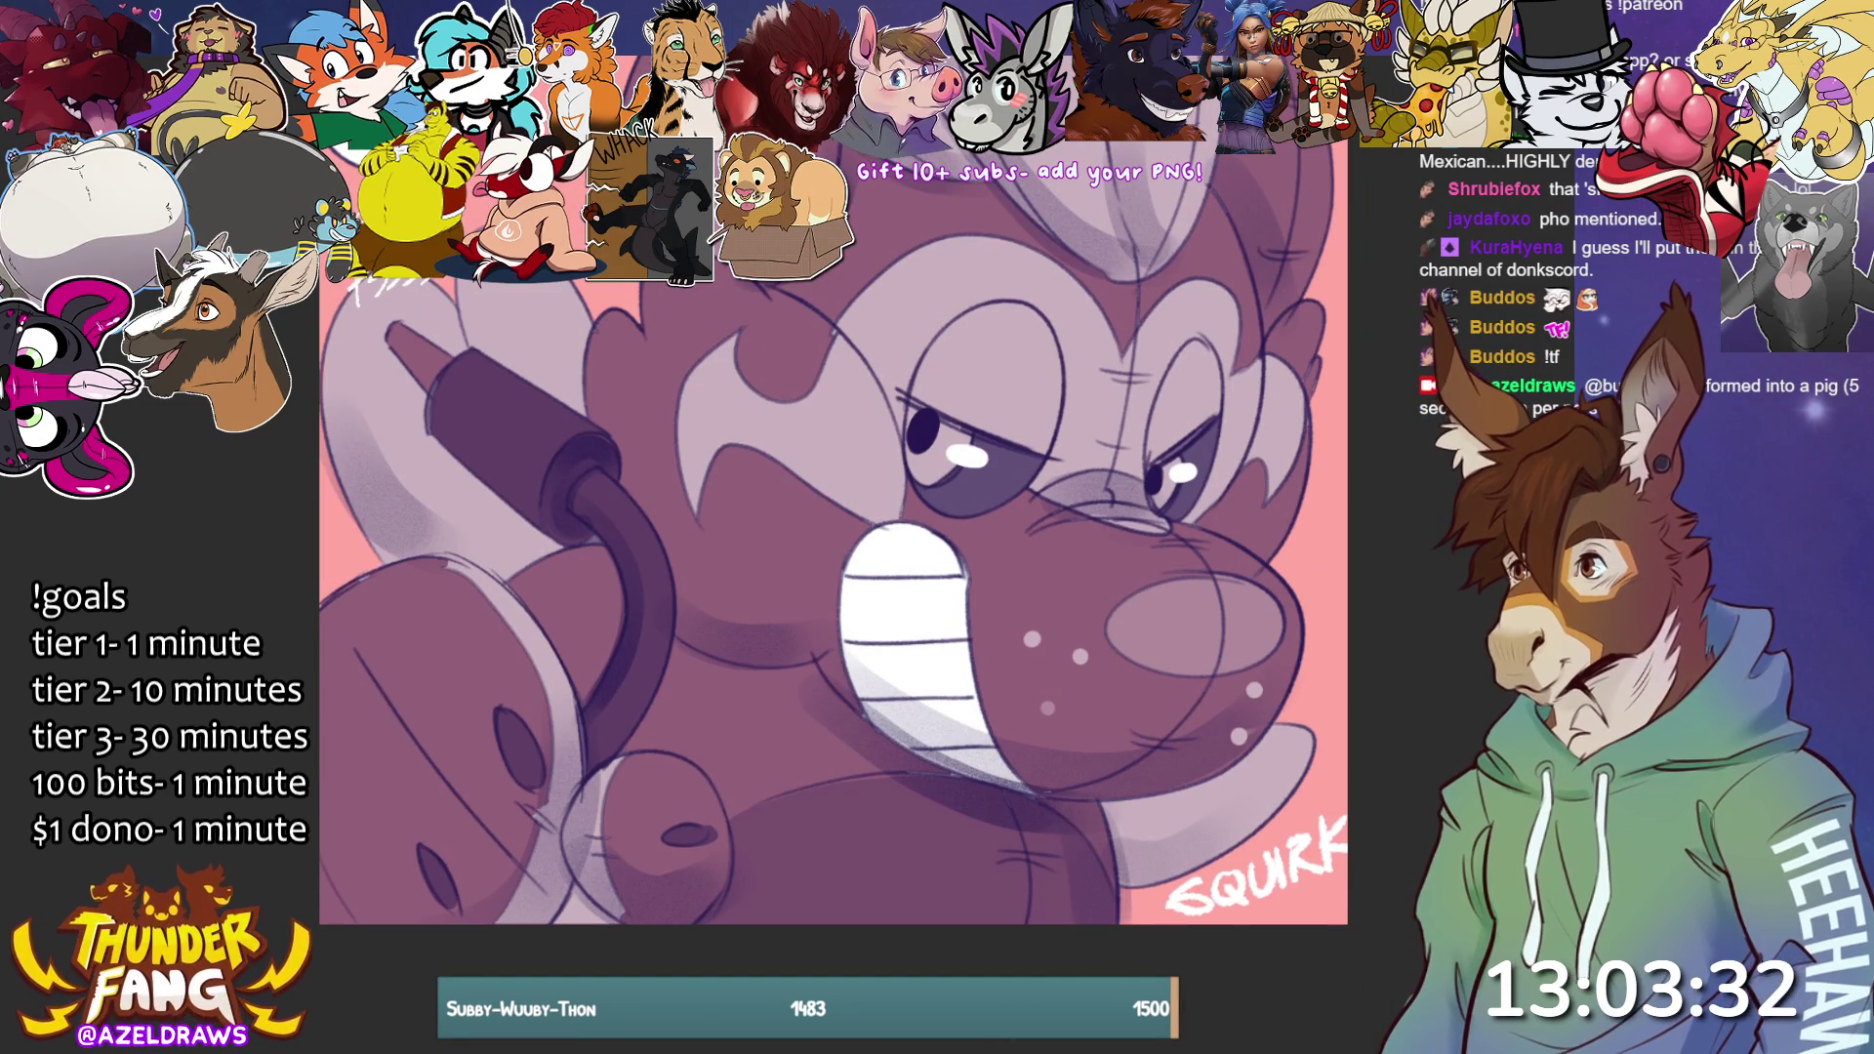
scroll(1193, 917, up, 2)
scroll(777, 576, up, 1)
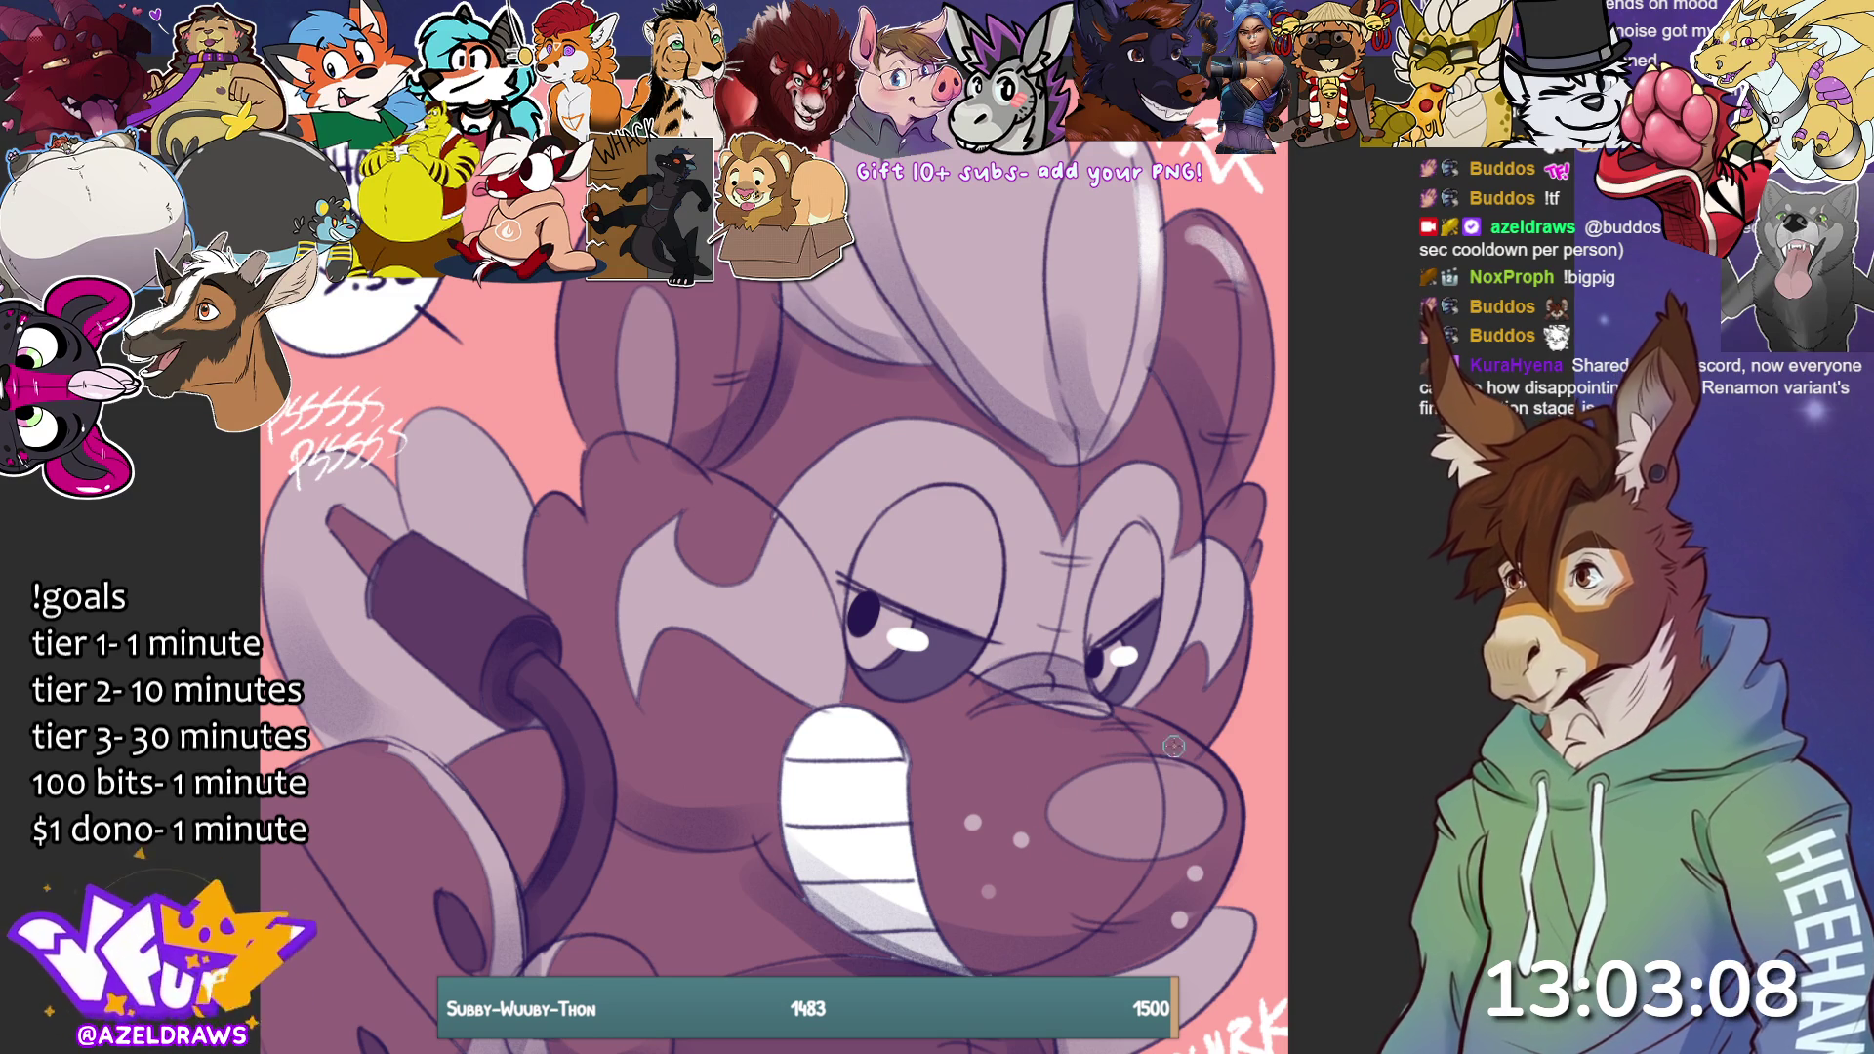
Paint light glossy highlight strokes on the snout and across the cheek.
mouse_move(1039, 727)
mouse_down()
mouse_move(1104, 727)
mouse_move(1202, 809)
mouse_up()
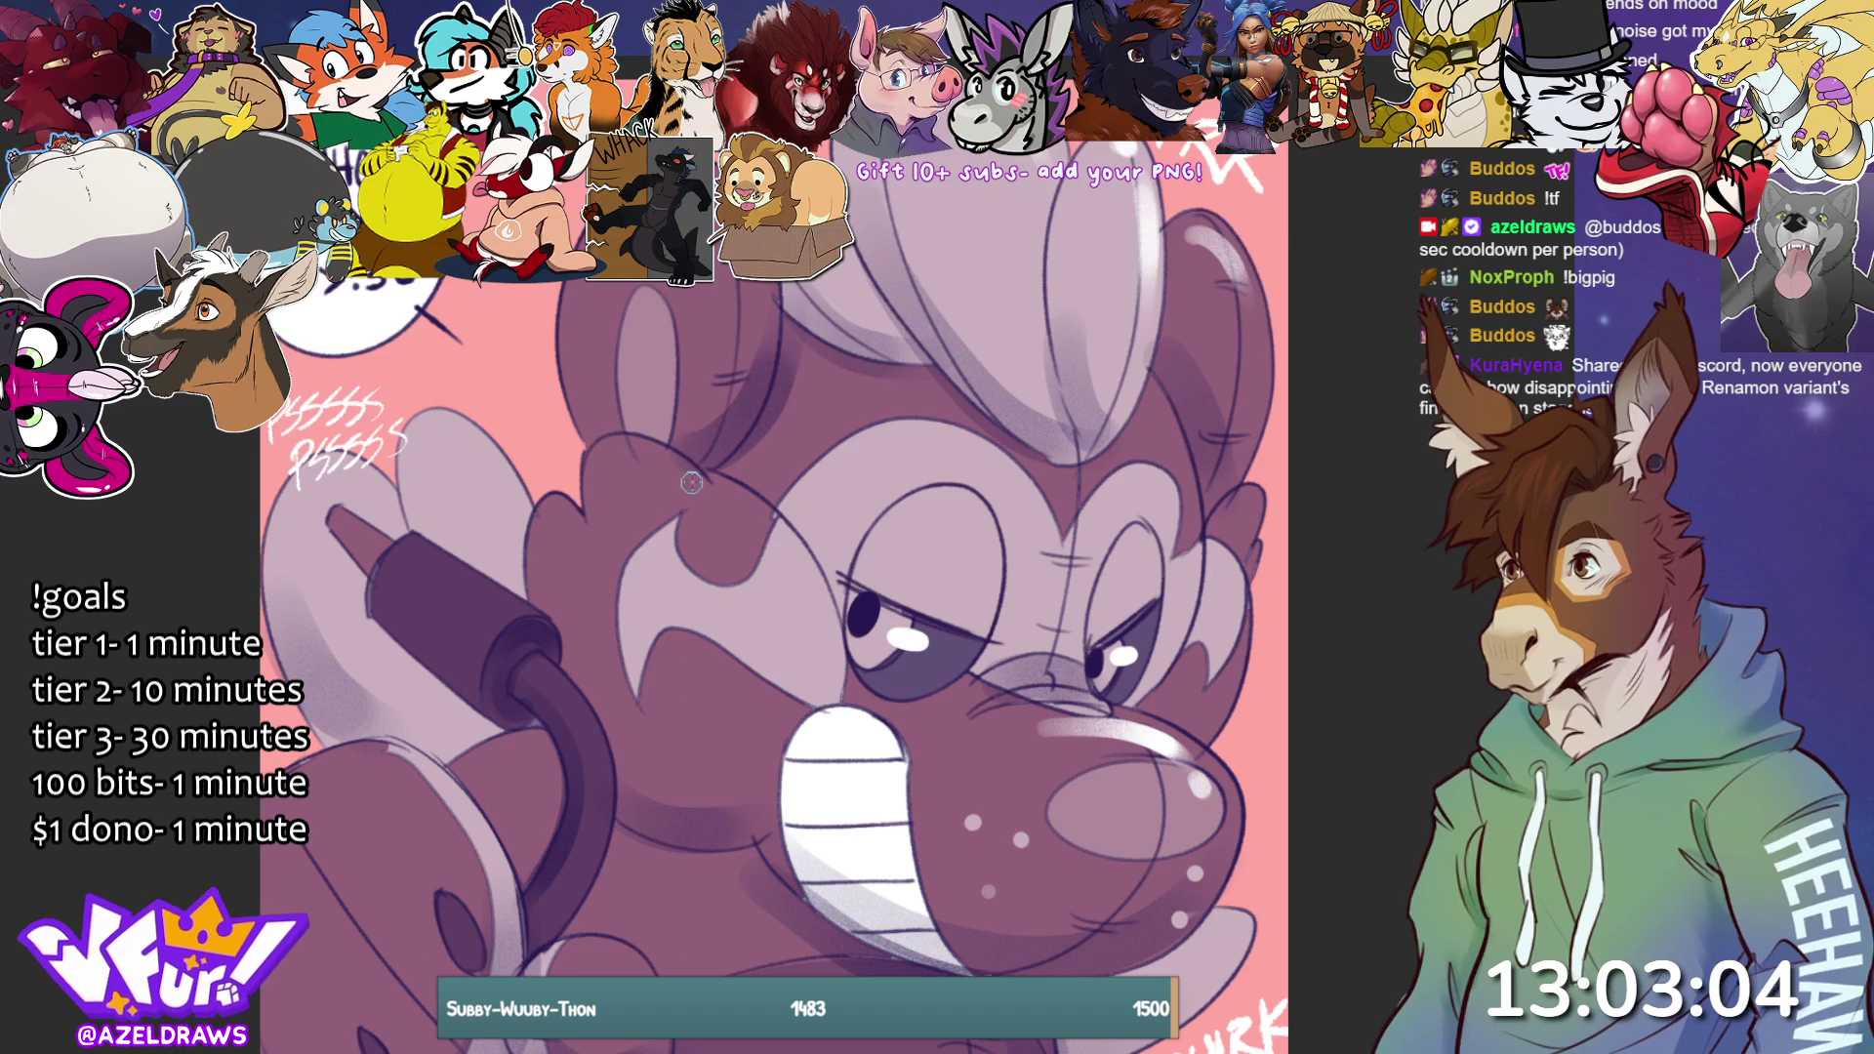
mouse_move(697, 498)
mouse_down()
mouse_move(776, 566)
mouse_move(795, 630)
mouse_up()
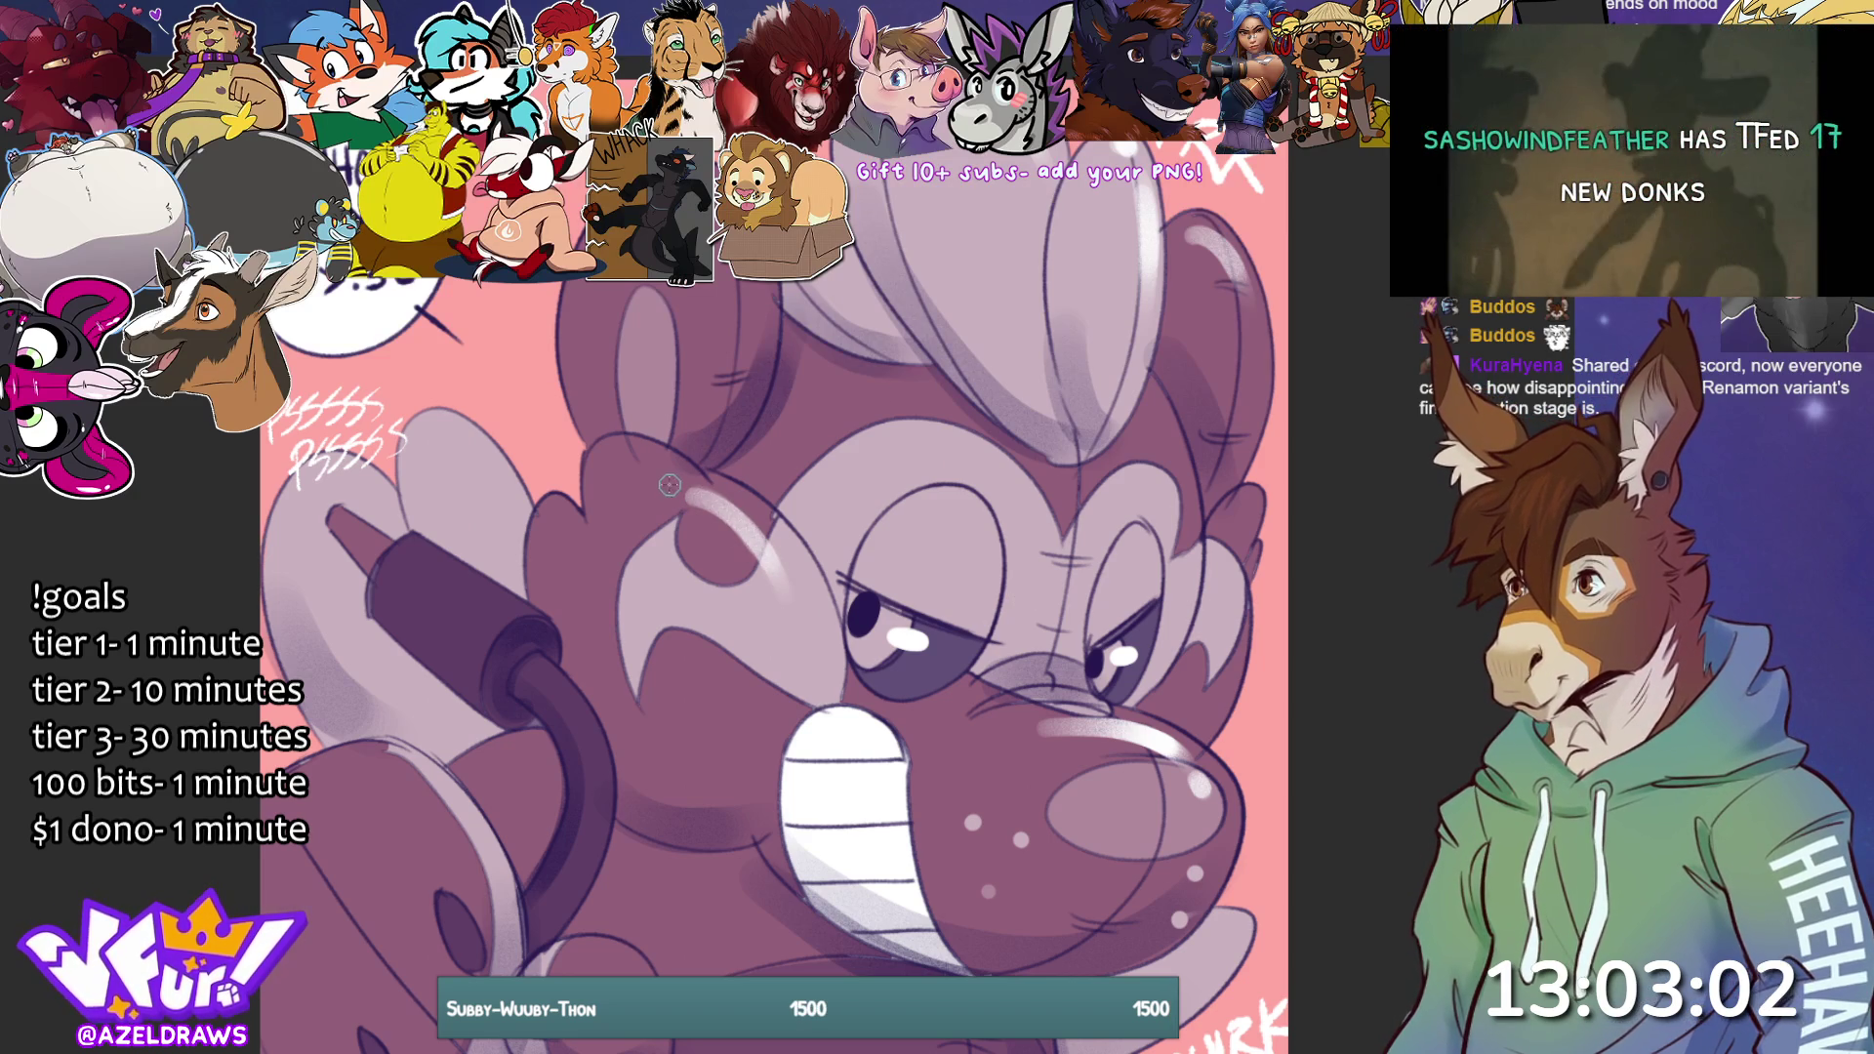